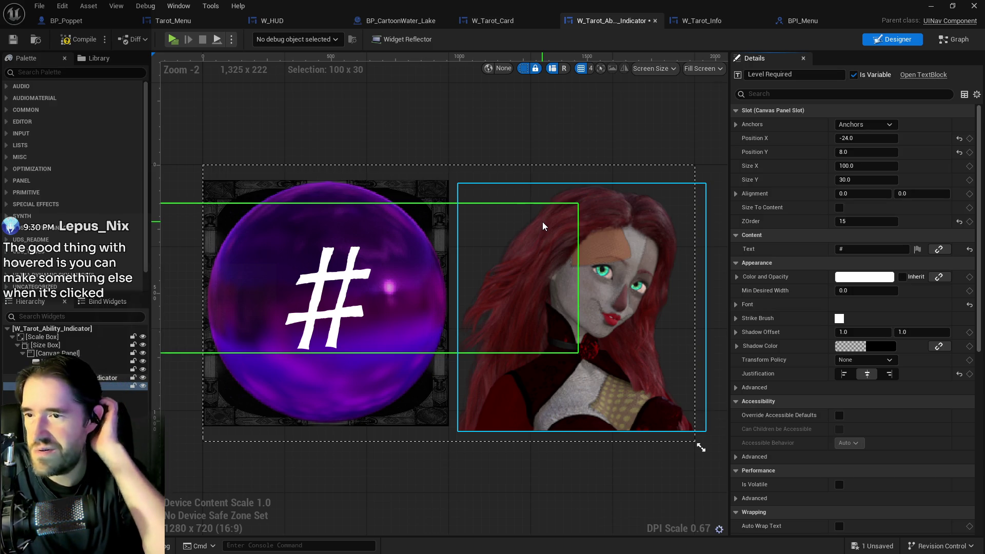
Step: Select the Currently Active Indicator image and switch to the W_Tarot_Ability_Indicator event graph
left_click(646, 316)
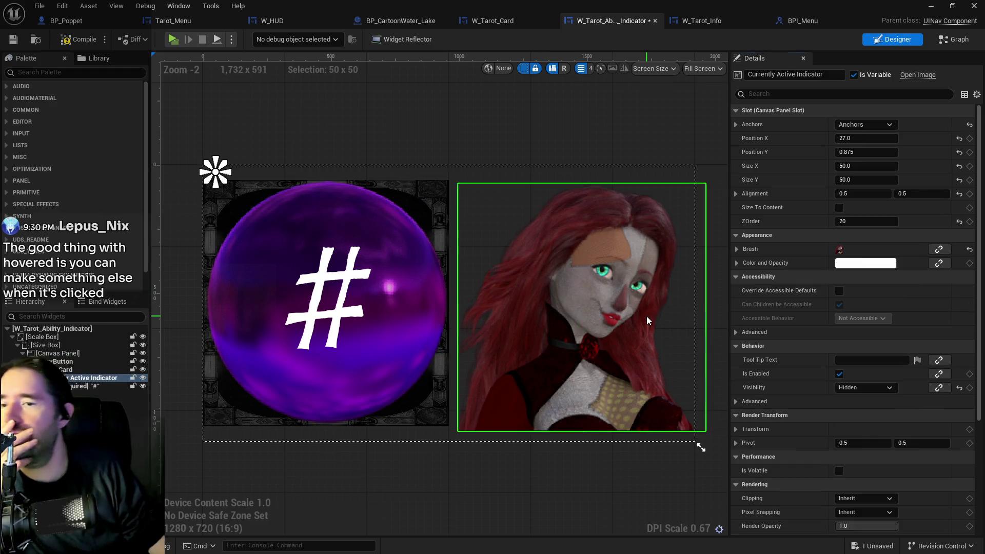
left_click(939, 39)
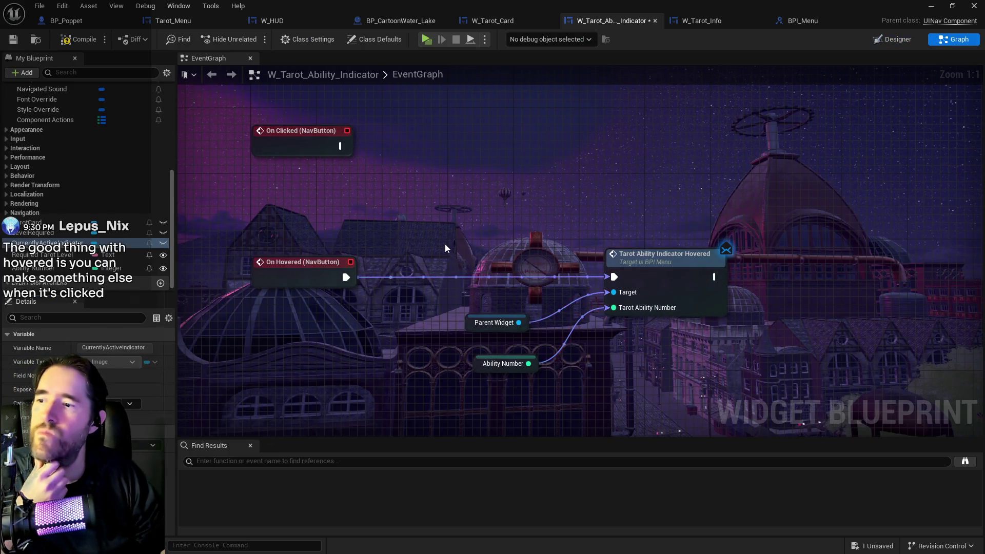
Step: Add a Currently Active Indicator getter feeding a Set Visibility node set to Not Hit-Testable (Self & All Children)
right_click(664, 288)
type("get currently ac")
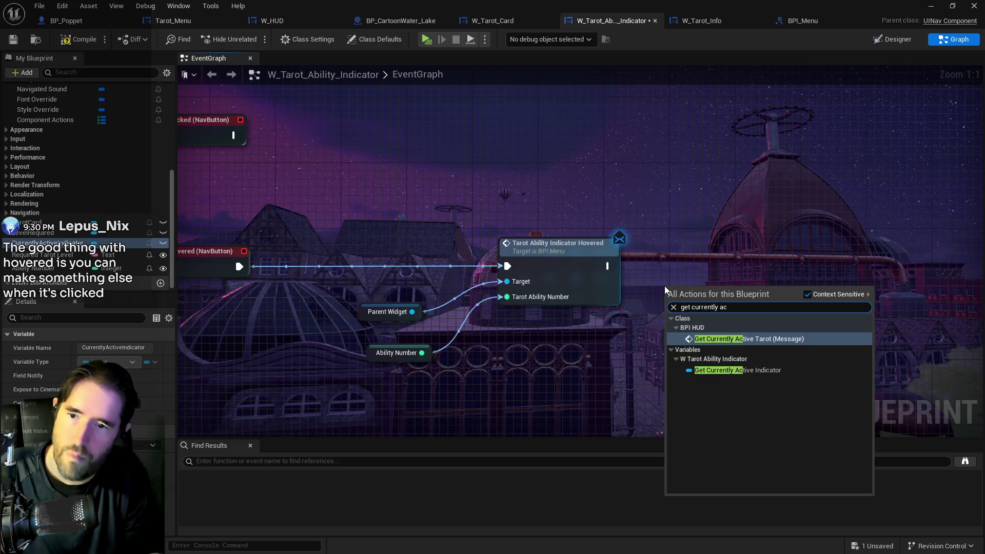
left_click(738, 370)
left_click_drag(746, 288, 781, 279)
type("set vis")
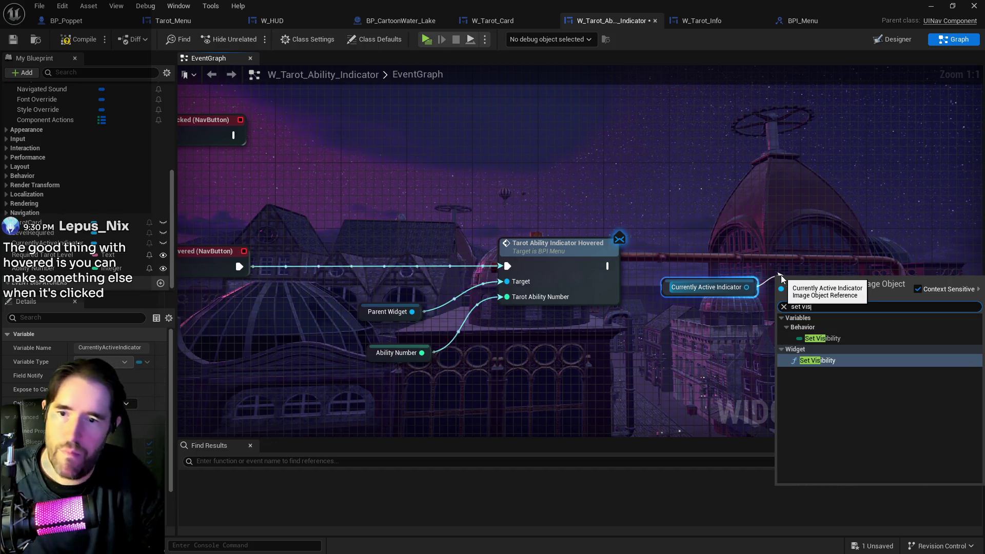
left_click(822, 361)
left_click(841, 340)
left_click(826, 382)
Step: Arrange the nodes and run Set Visibility after Tarot Ability Indicator Hovered
left_click_drag(828, 297, 861, 272)
mouse_move(608, 259)
left_mouse_down()
mouse_move(717, 259)
mouse_move(596, 259)
mouse_move(774, 275)
mouse_move(876, 262)
left_mouse_up()
left_click(866, 290)
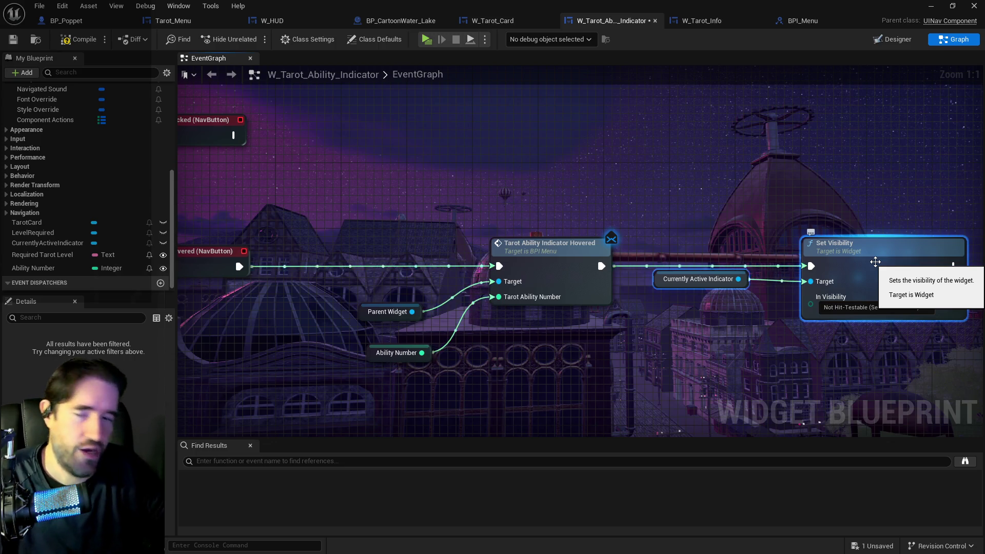
left_click_drag(578, 378, 513, 349)
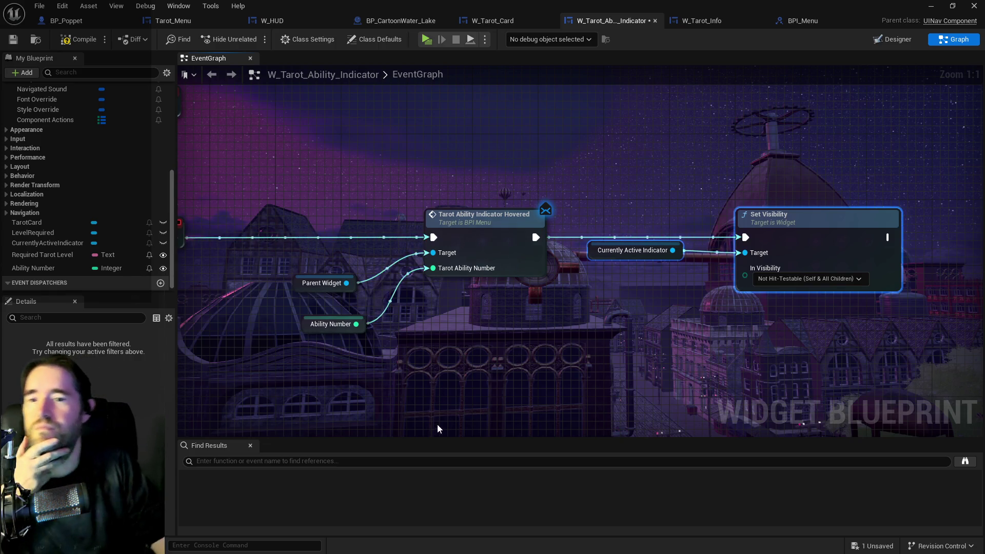
scroll(467, 367, "down", 3)
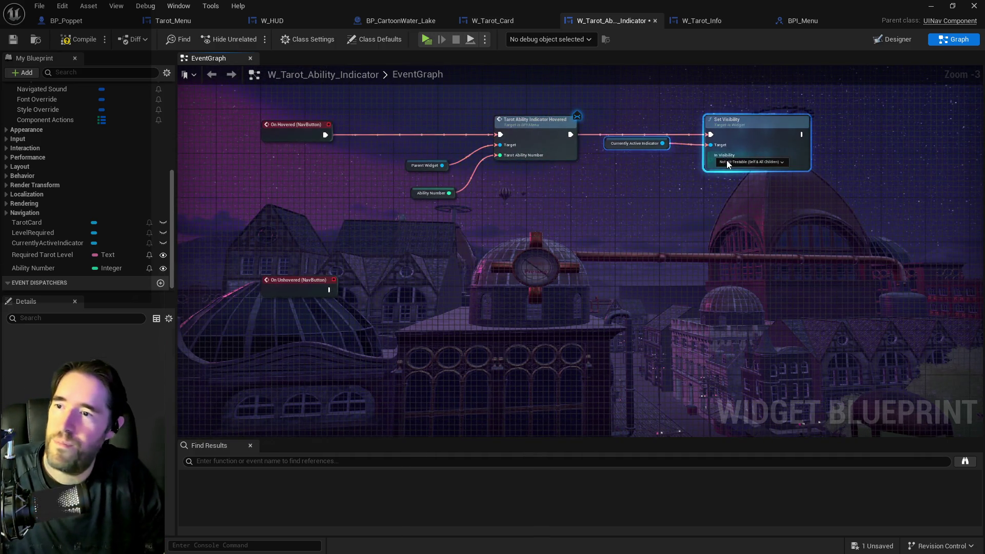
Step: Duplicate the indicator and Set Visibility nodes with Ctrl+C/Ctrl+V and set the copy to Hidden
key("ctrl+c")
key("ctrl+v")
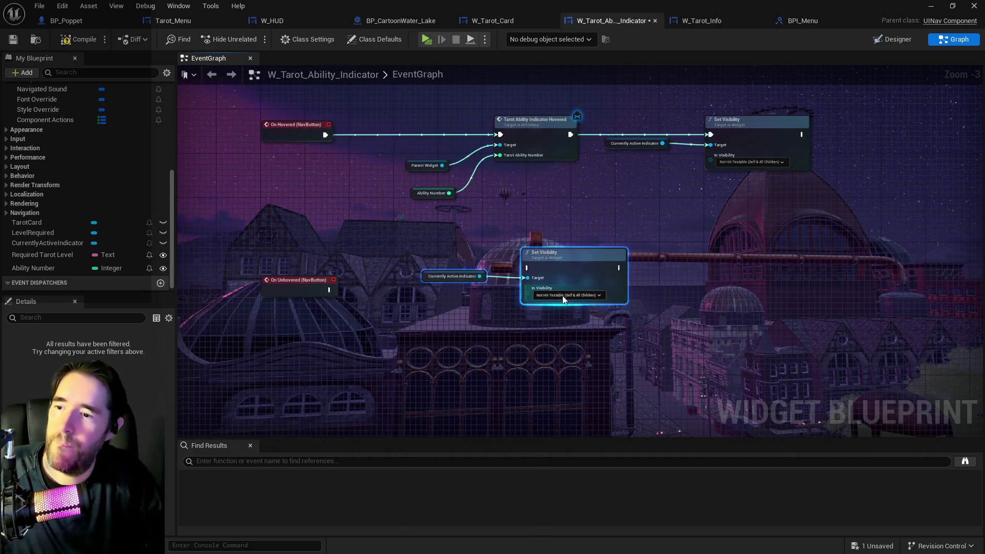
left_click(567, 295)
left_click(553, 325)
Step: Run the Hidden Set Visibility copy from On Unhovered, then bring up the W_Tarot_Info blueprint
mouse_move(296, 282)
left_mouse_down()
mouse_move(415, 249)
mouse_move(291, 271)
mouse_move(528, 267)
mouse_move(563, 283)
left_mouse_up()
left_click(574, 272)
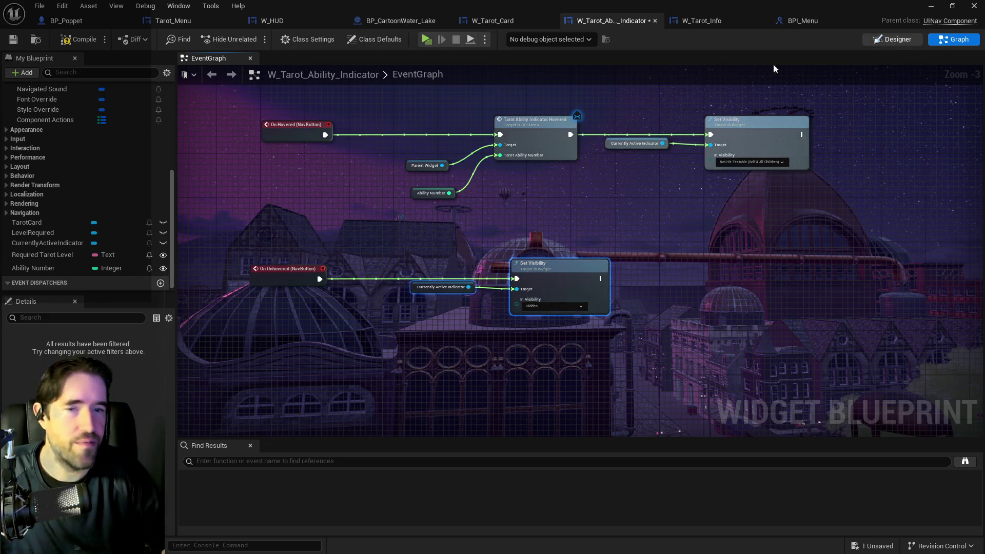
left_click(891, 39)
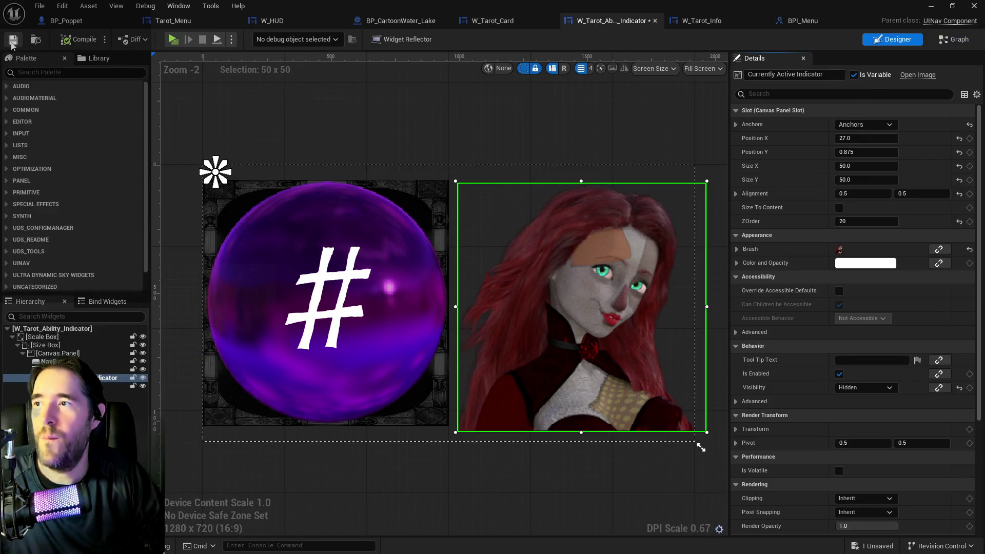
left_click(711, 24)
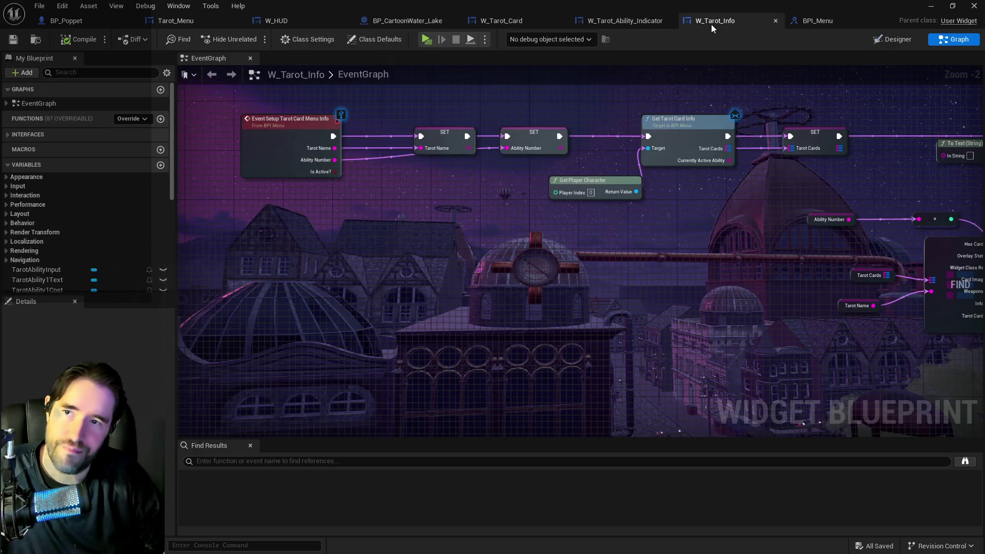
left_click(568, 20)
left_click(585, 20)
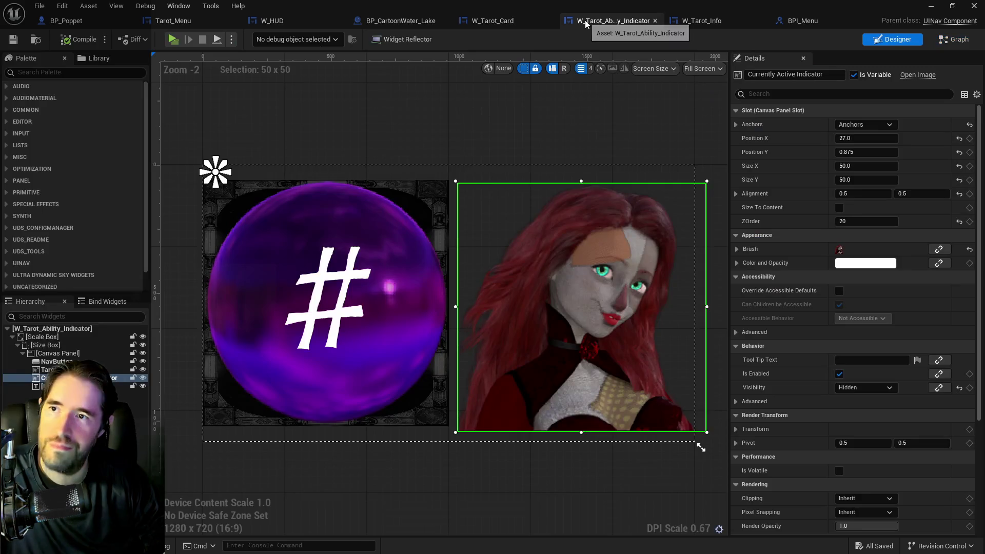
left_click(476, 22)
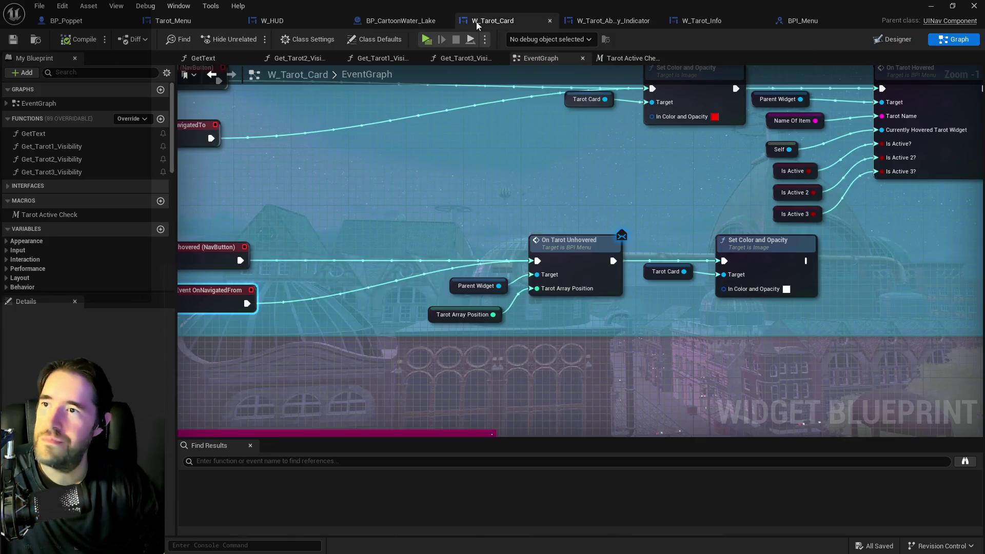
left_click(415, 21)
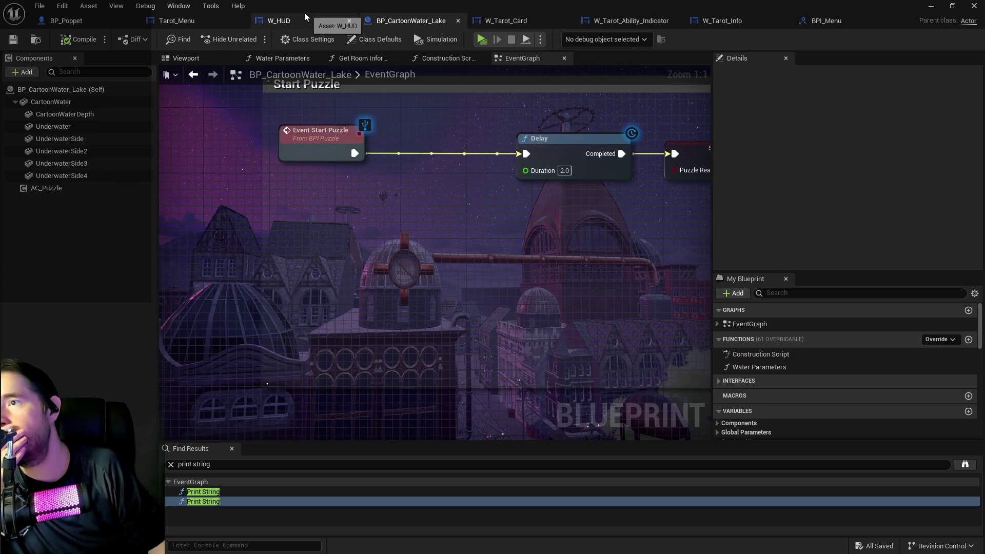
left_click(294, 22)
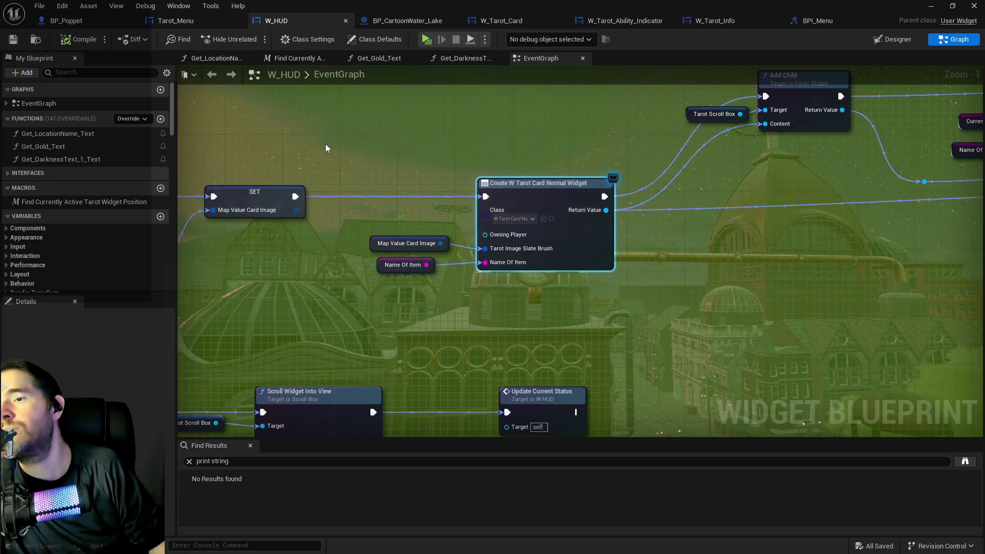
scroll(326, 143, "down", 1)
left_click_drag(325, 143, 550, 186)
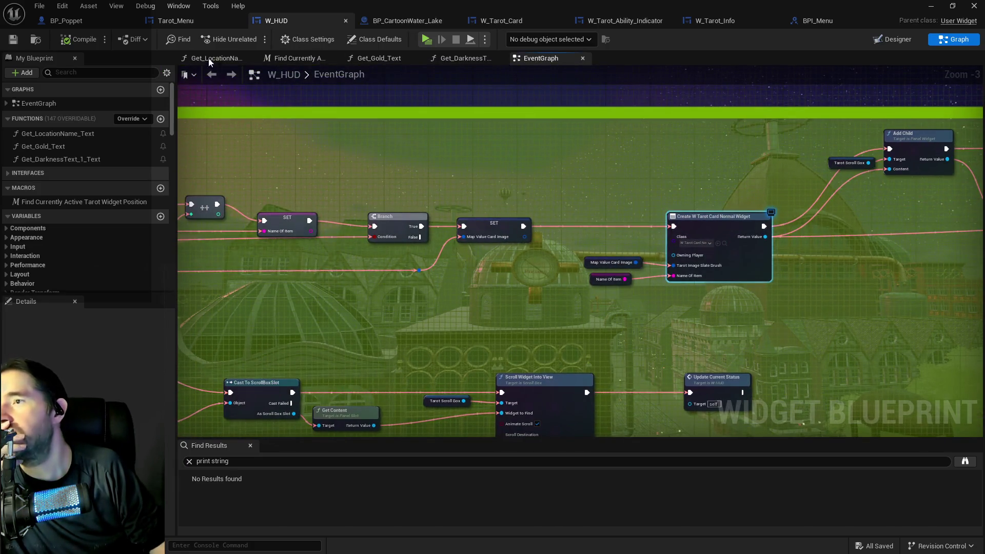
left_click(174, 20)
scroll(313, 118, "down", 2)
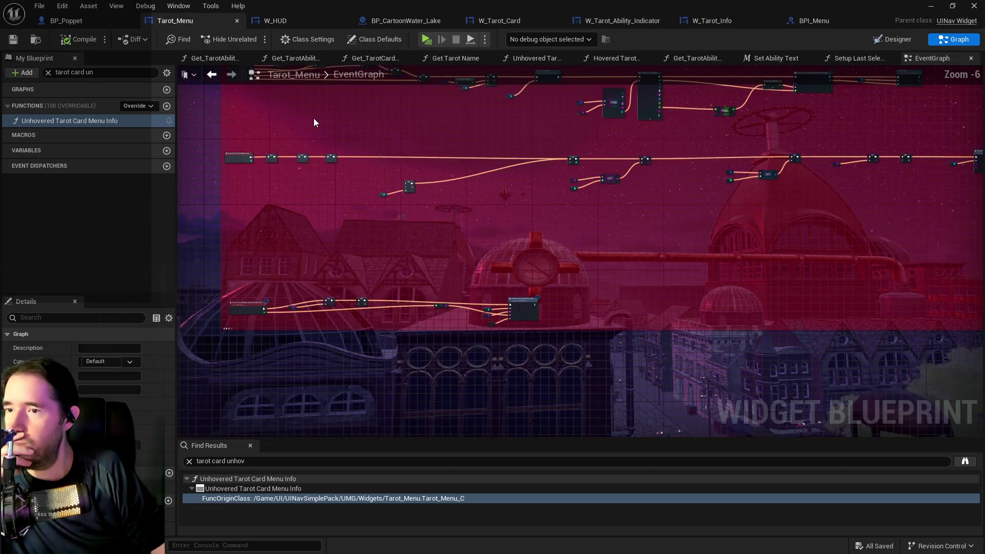
mouse_move(313, 119)
left_mouse_down()
mouse_move(366, 196)
mouse_move(239, 156)
left_mouse_up()
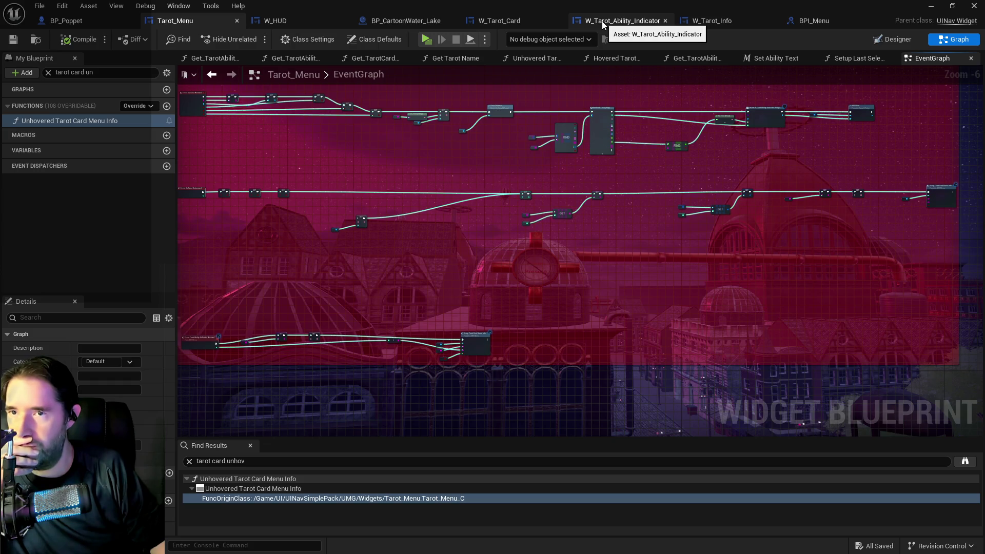
left_click(725, 23)
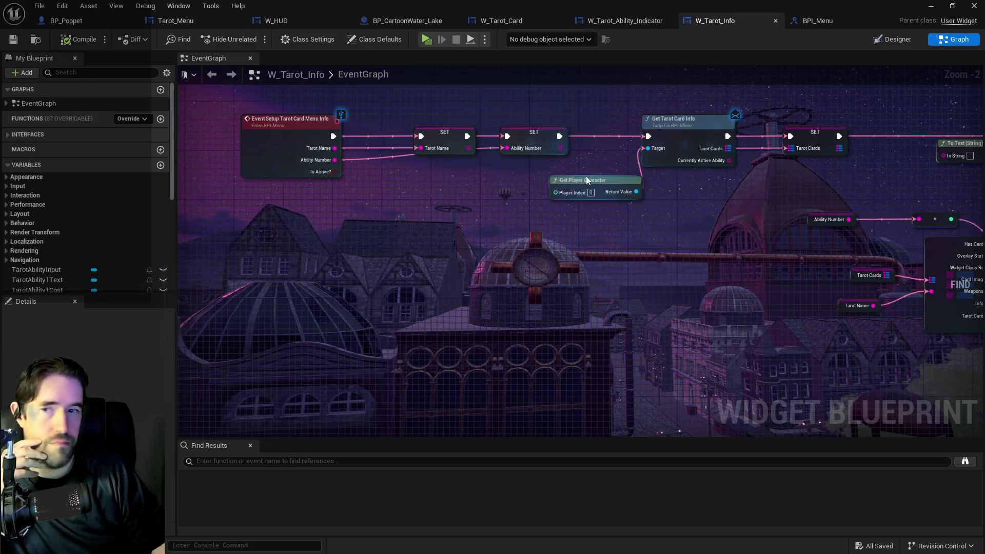
Step: Move the Ability Number, reroute and FIND nodes lower in W_Tarot_Info's ability-text section
left_click_drag(447, 109, 203, 95)
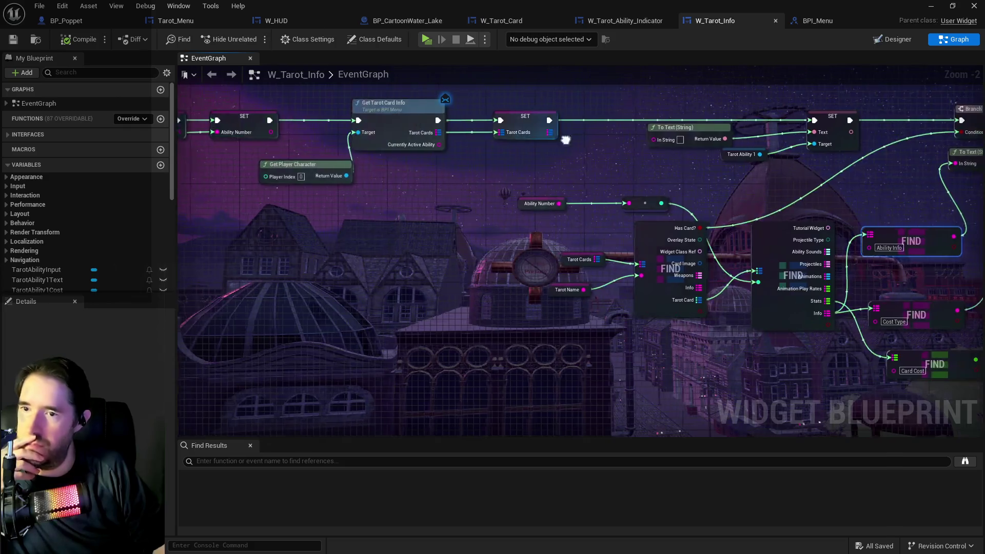
left_click_drag(641, 134, 359, 120)
mouse_move(230, 158)
left_mouse_down()
mouse_move(424, 201)
mouse_move(421, 325)
mouse_move(430, 352)
left_mouse_up()
mouse_move(524, 245)
left_mouse_down()
mouse_move(531, 294)
mouse_move(512, 307)
left_mouse_up()
mouse_move(610, 260)
left_mouse_down()
mouse_move(524, 146)
mouse_move(571, 267)
left_mouse_up()
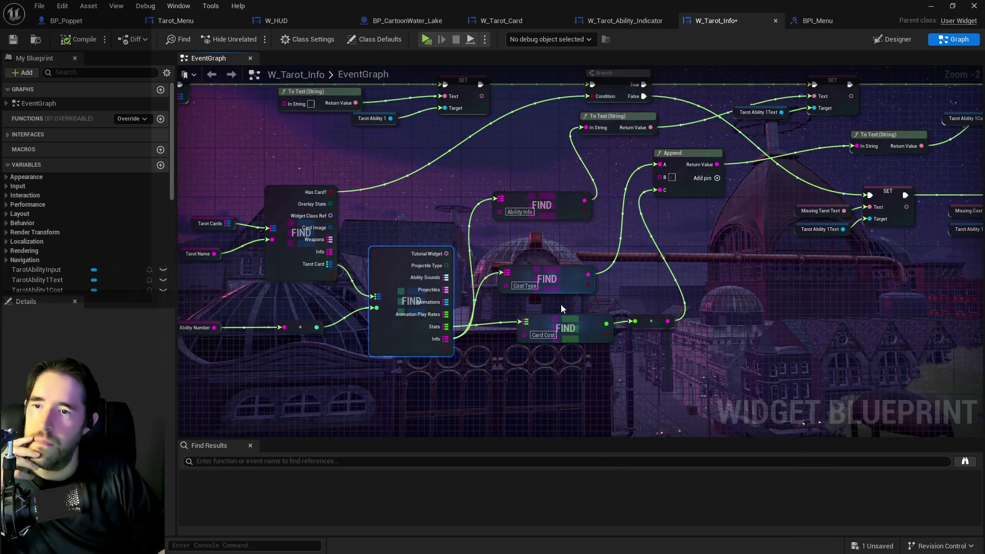
mouse_move(573, 216)
left_mouse_down()
mouse_move(545, 216)
mouse_move(540, 245)
mouse_move(361, 273)
left_mouse_up()
mouse_move(483, 213)
left_mouse_down()
mouse_move(491, 207)
mouse_move(494, 300)
mouse_move(509, 319)
left_mouse_up()
Step: Shift the SET and visibility row right, lower the To Text (String) node, and compile
mouse_move(611, 244)
left_mouse_down()
mouse_move(400, 234)
mouse_move(513, 257)
mouse_move(821, 280)
left_mouse_up()
scroll(400, 234, "down", 2)
left_click_drag(645, 241, 686, 241)
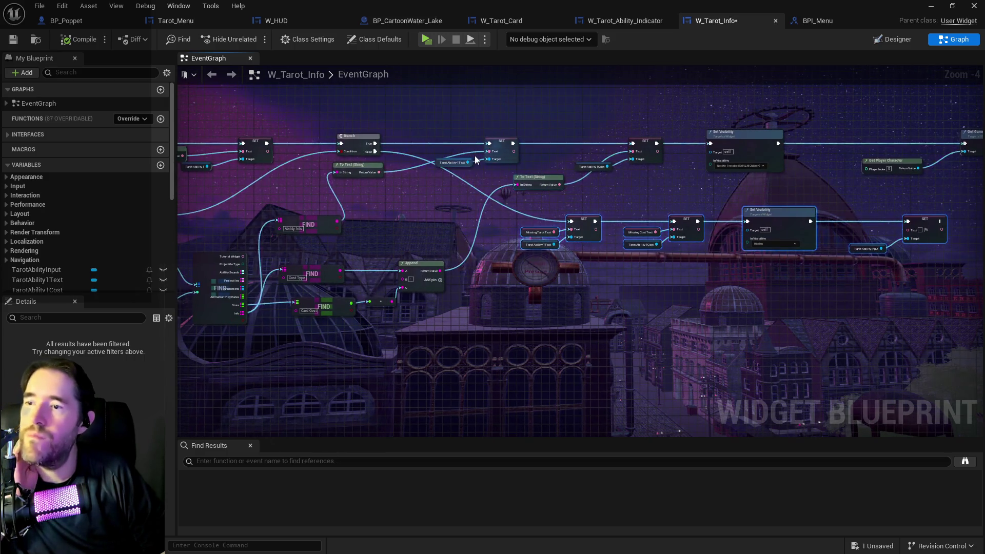
scroll(524, 164, "up", 1)
mouse_move(420, 171)
left_mouse_down()
mouse_move(428, 141)
mouse_move(471, 217)
mouse_move(458, 237)
mouse_move(409, 185)
mouse_move(475, 163)
mouse_move(463, 156)
mouse_move(545, 156)
left_mouse_up()
left_click(66, 41)
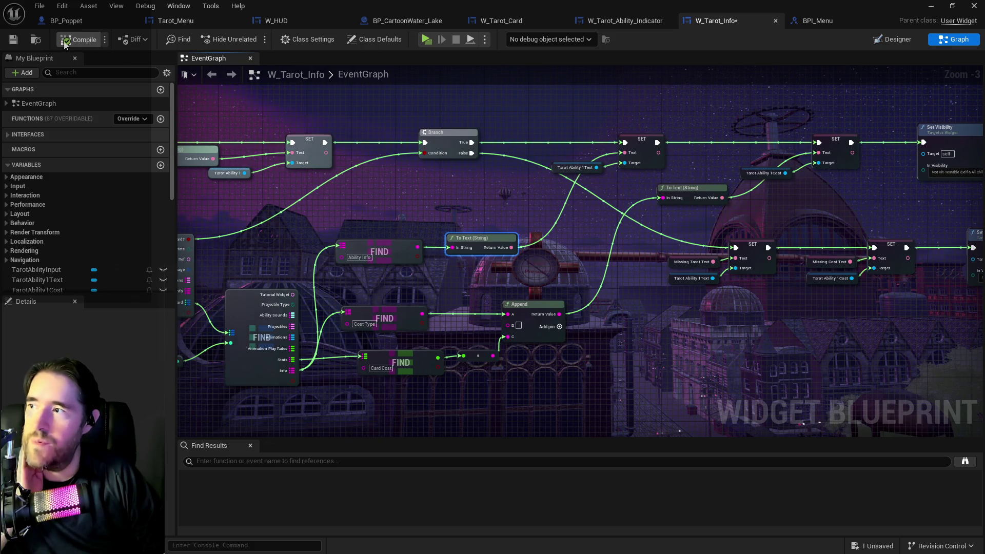
left_click(13, 39)
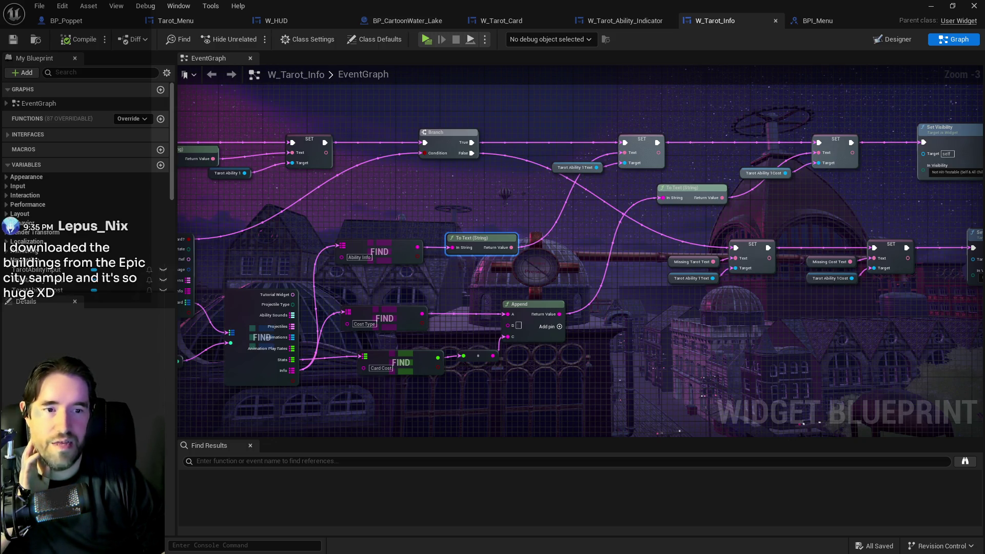
left_click_drag(890, 220, 727, 186)
left_click_drag(561, 214, 581, 244)
left_click_drag(482, 226, 509, 190)
left_click(621, 205)
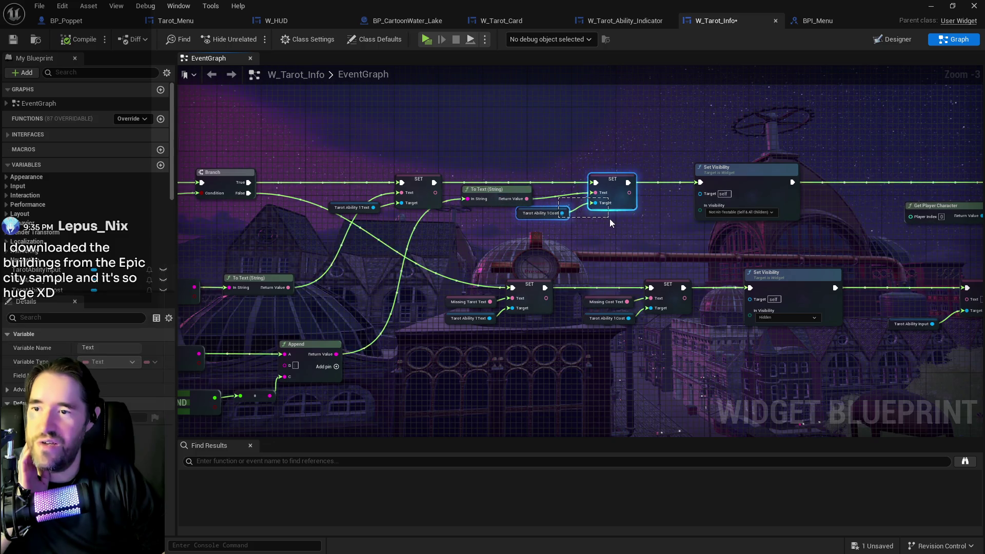
left_click_drag(622, 206, 638, 206)
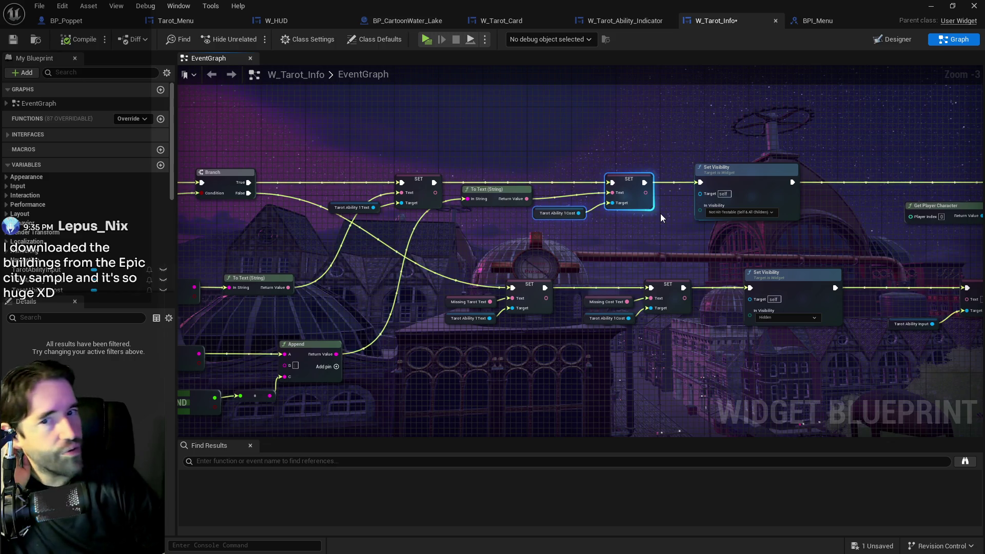
mouse_move(609, 206)
left_mouse_down()
mouse_move(568, 206)
mouse_move(496, 152)
left_mouse_up()
left_click_drag(564, 145, 537, 145)
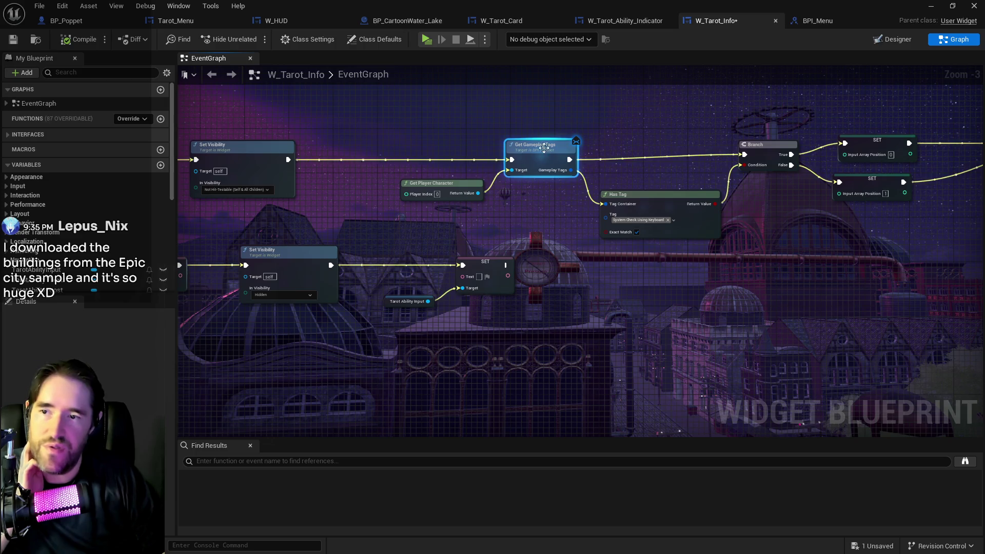
mouse_move(775, 155)
left_mouse_down()
mouse_move(687, 186)
mouse_move(532, 192)
left_mouse_up()
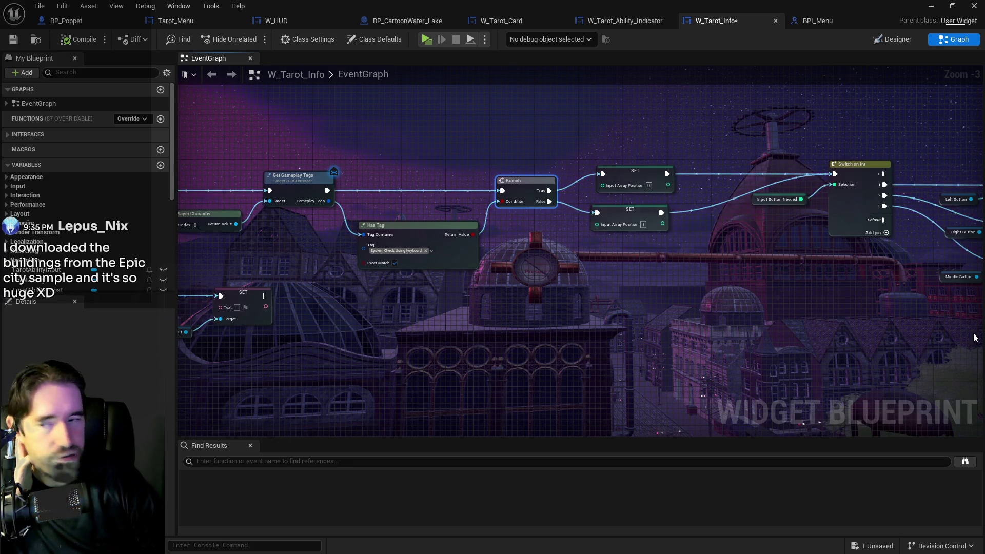
scroll(410, 220, "down", 2)
left_click_drag(410, 220, 631, 248)
left_click_drag(497, 241, 642, 254)
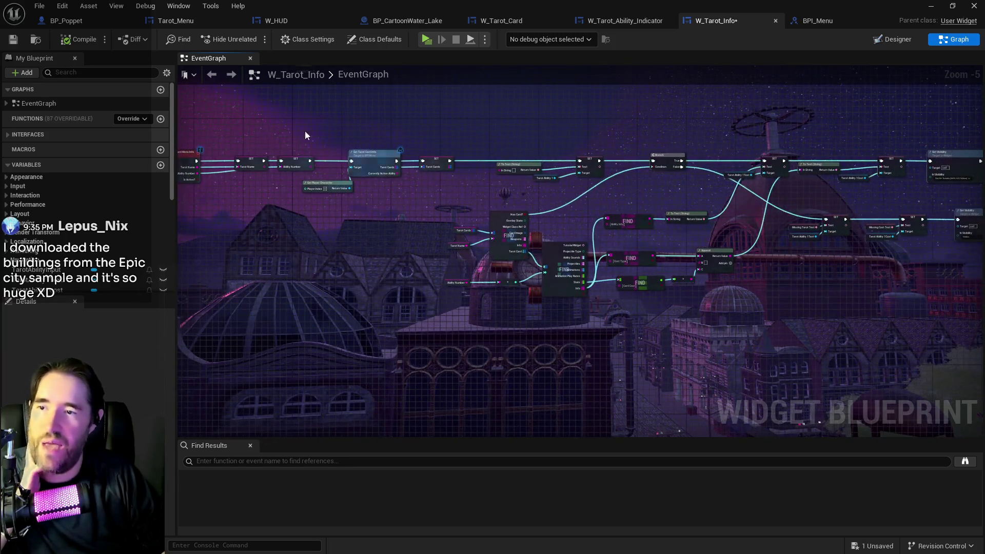
left_click(11, 40)
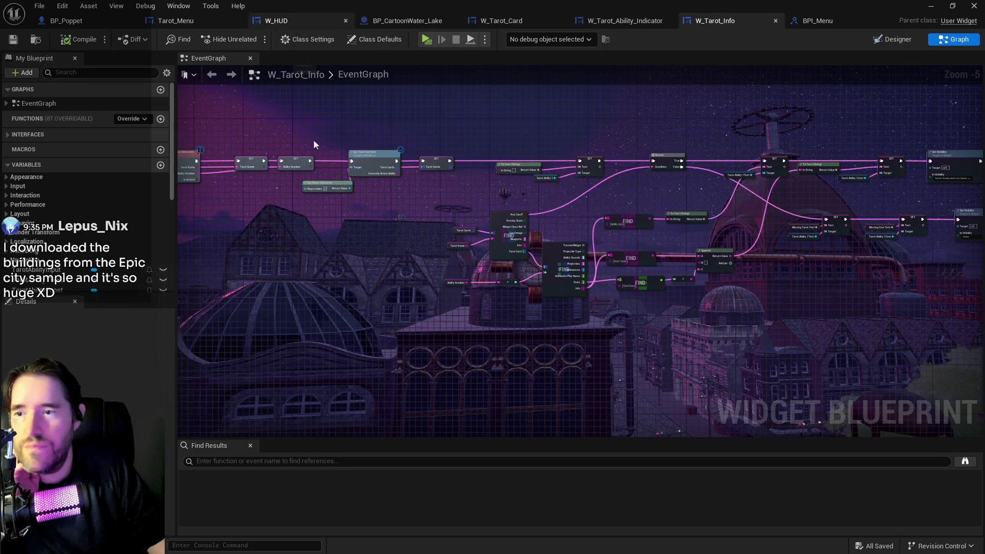
scroll(585, 239, "up", 2)
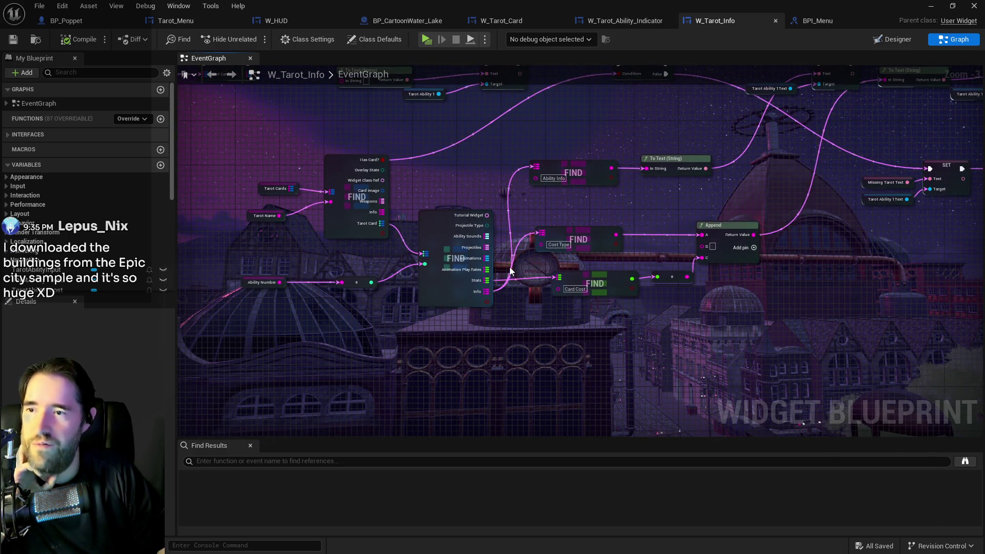
scroll(448, 188, "down", 2)
mouse_move(441, 218)
left_mouse_down()
mouse_move(391, 189)
mouse_move(494, 161)
mouse_move(319, 173)
mouse_move(273, 186)
mouse_move(487, 159)
left_mouse_up()
Step: In the Designer, anchor the Cost 1, Ability 1 and Input labels to the top left
left_click(893, 39)
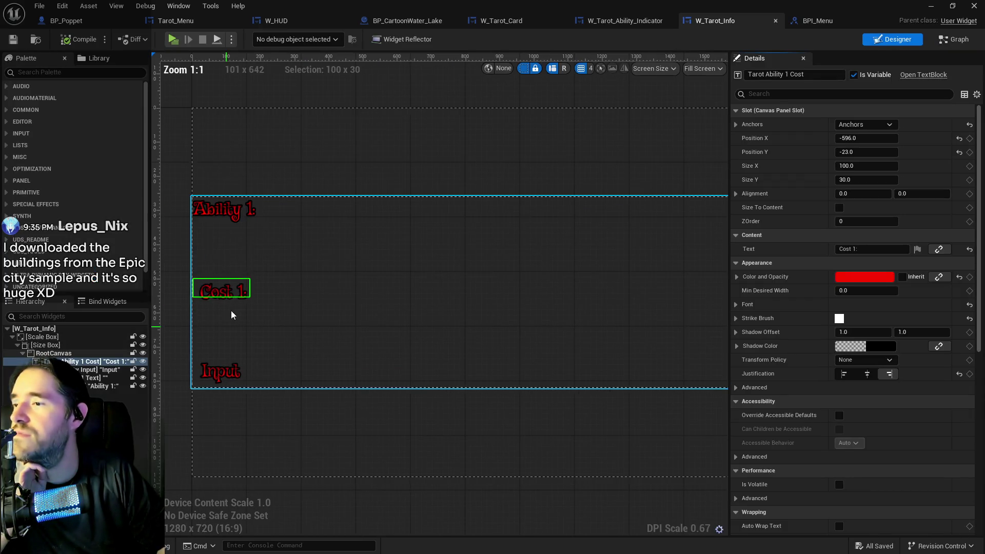
left_click(865, 124)
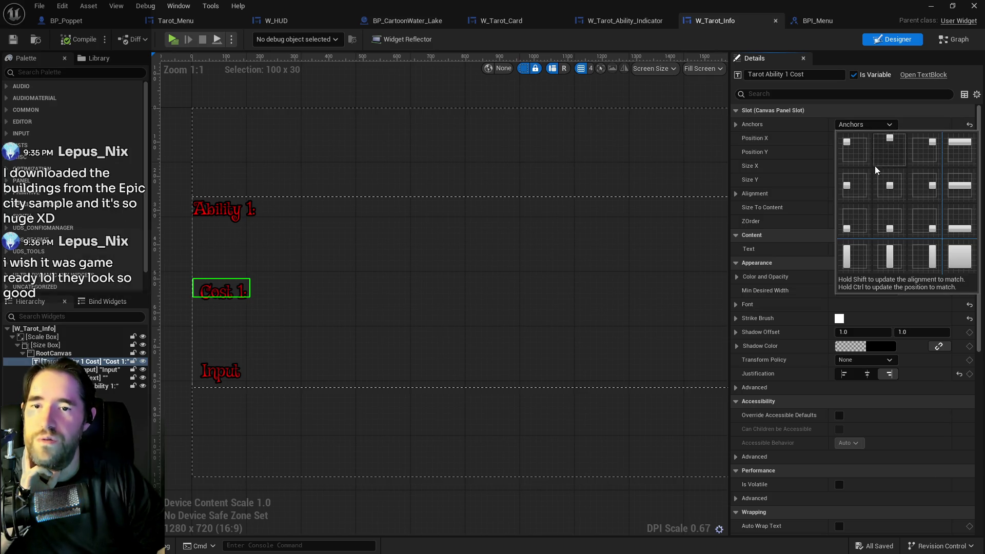
left_click(854, 155)
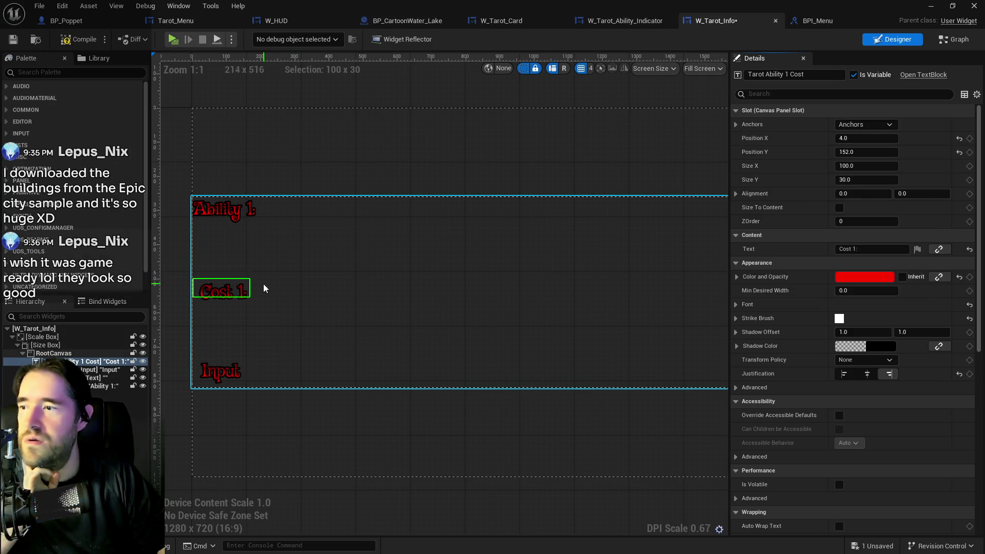
left_click(231, 208)
left_click(872, 124)
left_click(855, 151)
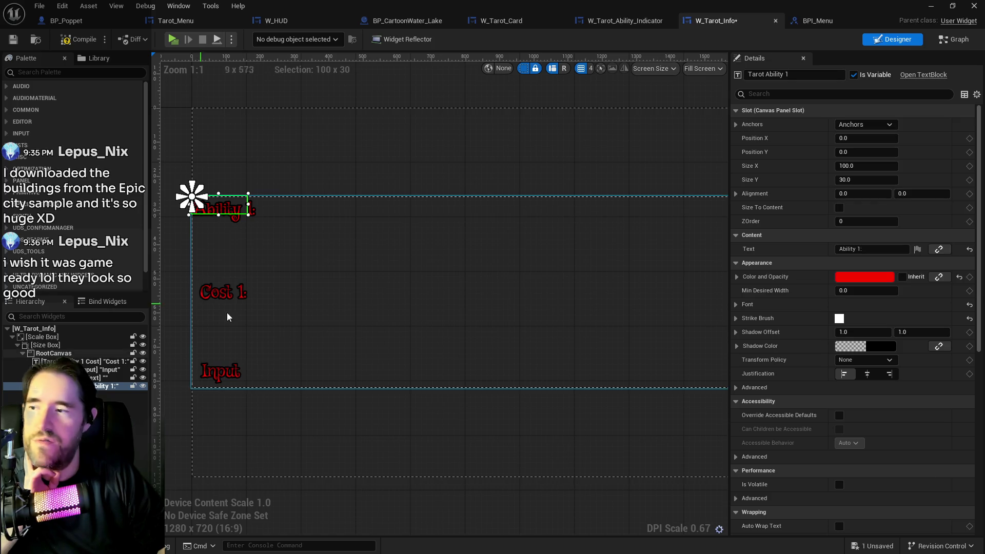
left_click(221, 377)
left_click(221, 377)
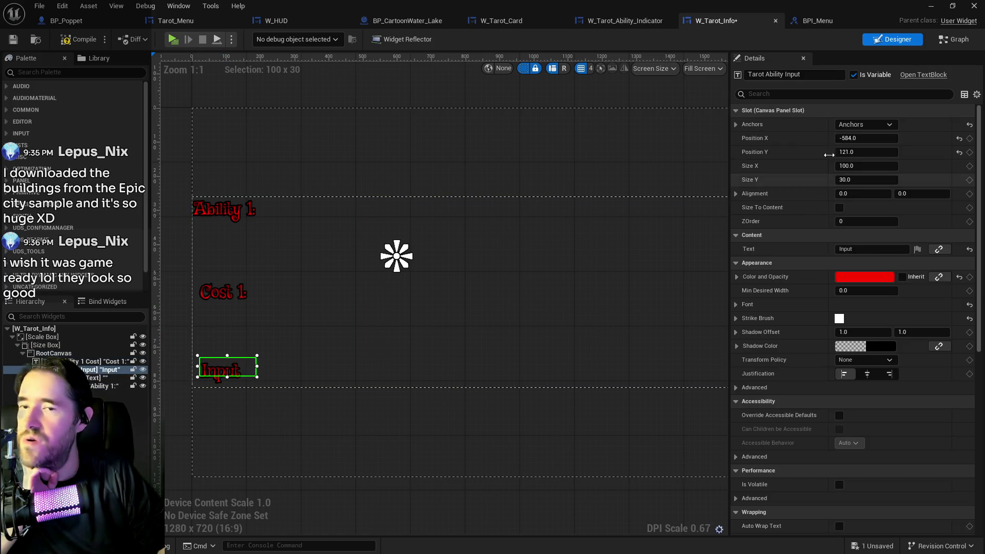
left_click(865, 125)
left_click(850, 147)
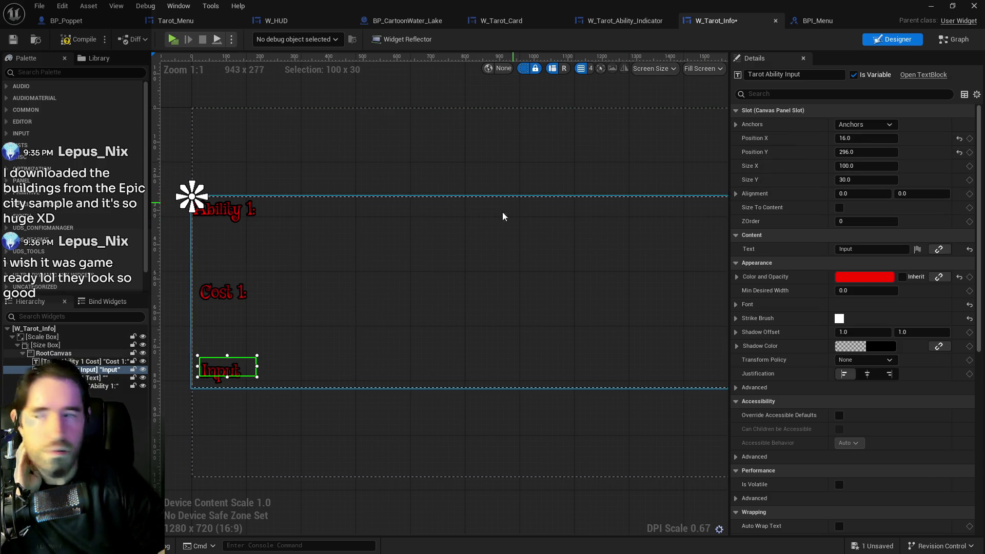
Step: Make the Tarot Ability 1 Text block wrap its text at 800
left_click(490, 243)
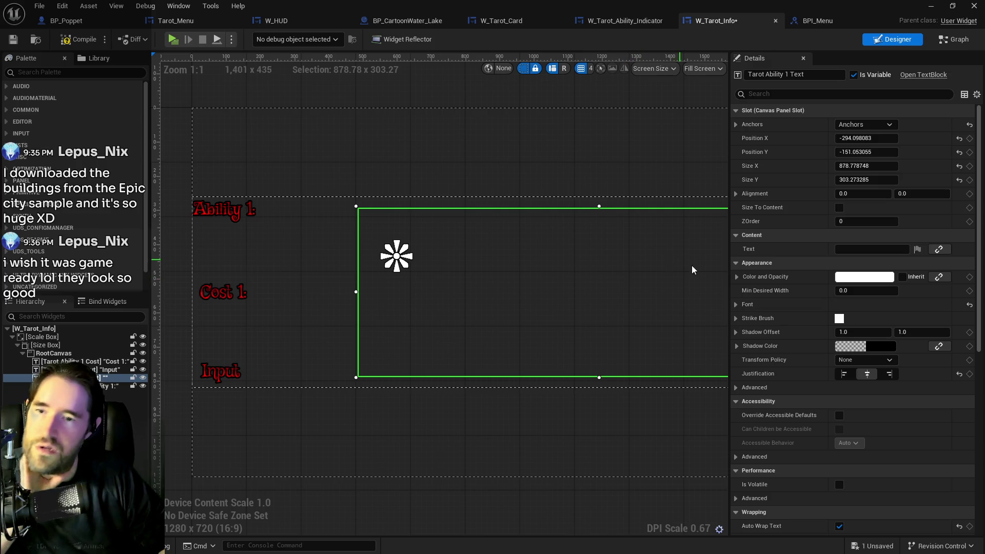
scroll(689, 263, "down", 2)
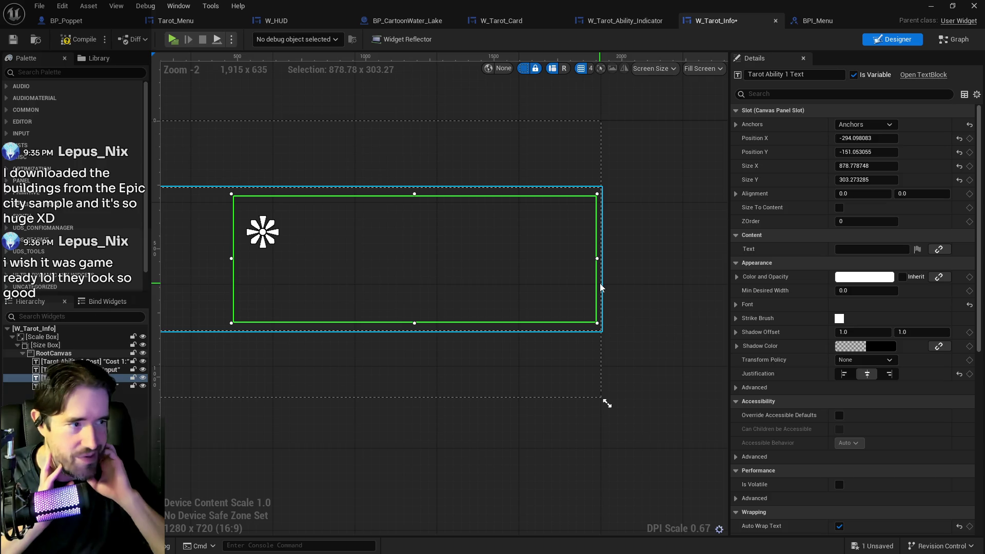
mouse_move(567, 298)
left_mouse_down()
mouse_move(704, 297)
mouse_move(667, 308)
mouse_move(441, 283)
left_mouse_up()
scroll(845, 361, "down", 4)
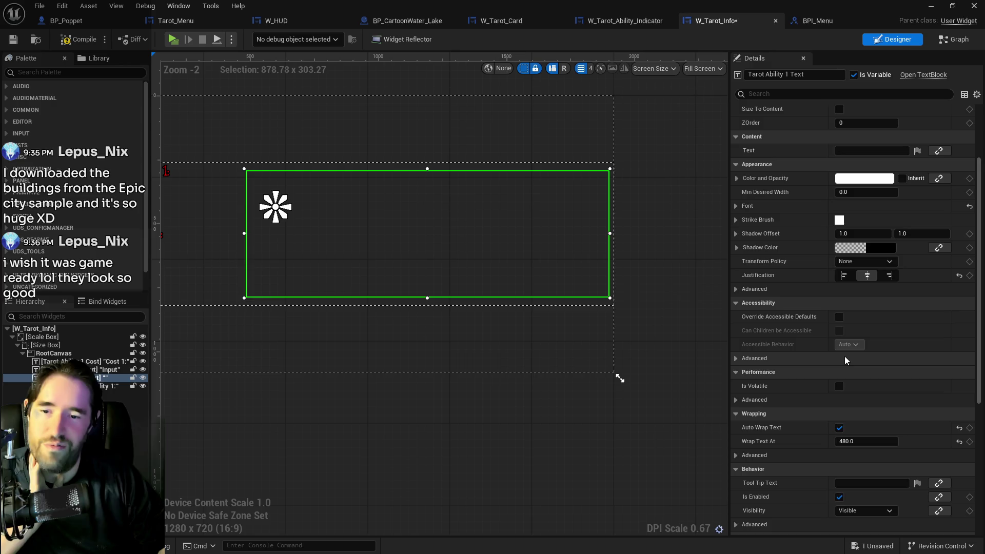
scroll(846, 361, "down", 10)
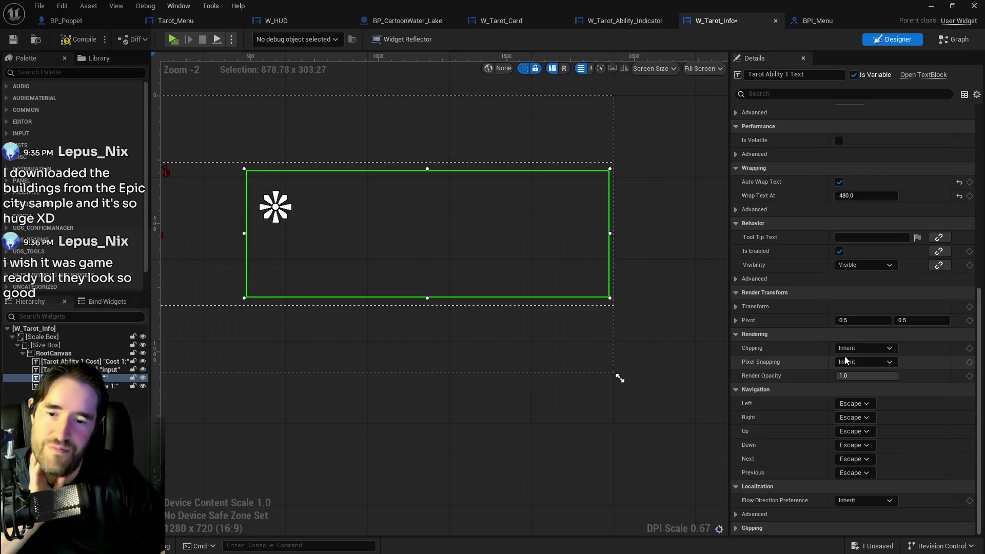
scroll(845, 356, "up", 3)
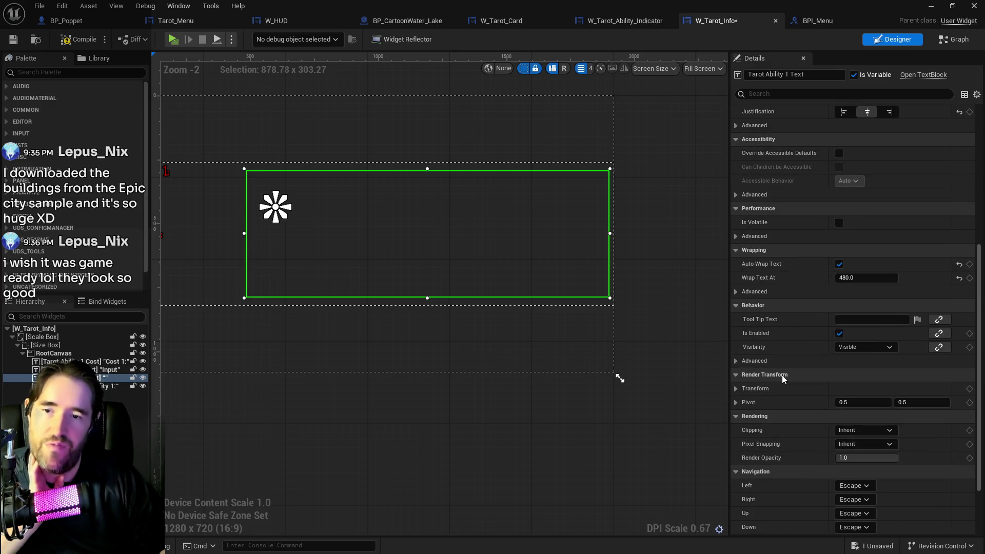
scroll(784, 371, "up", 1)
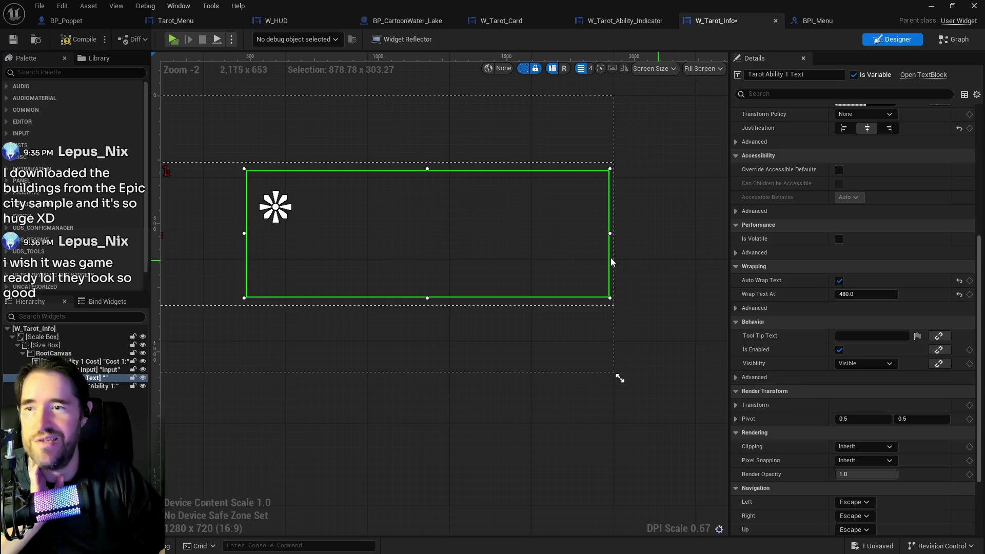
scroll(922, 279, "up", 10)
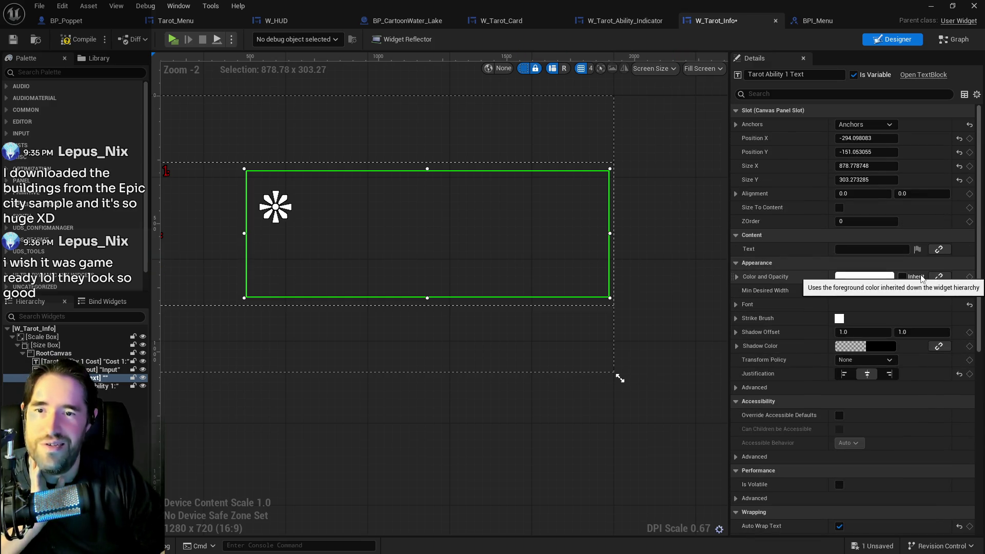
scroll(922, 279, "down", 8)
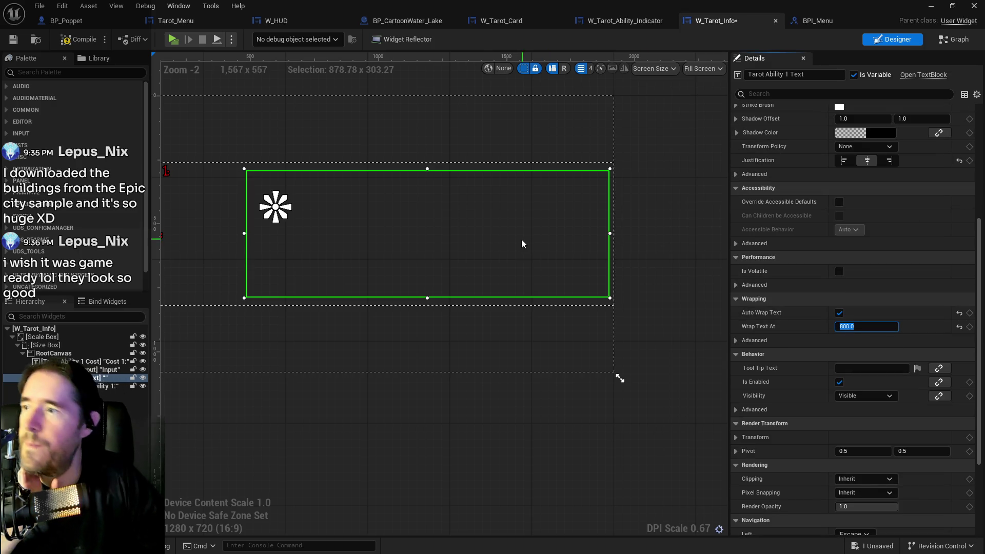
mouse_move(356, 392)
left_mouse_down()
mouse_move(634, 166)
mouse_move(188, 207)
left_mouse_up()
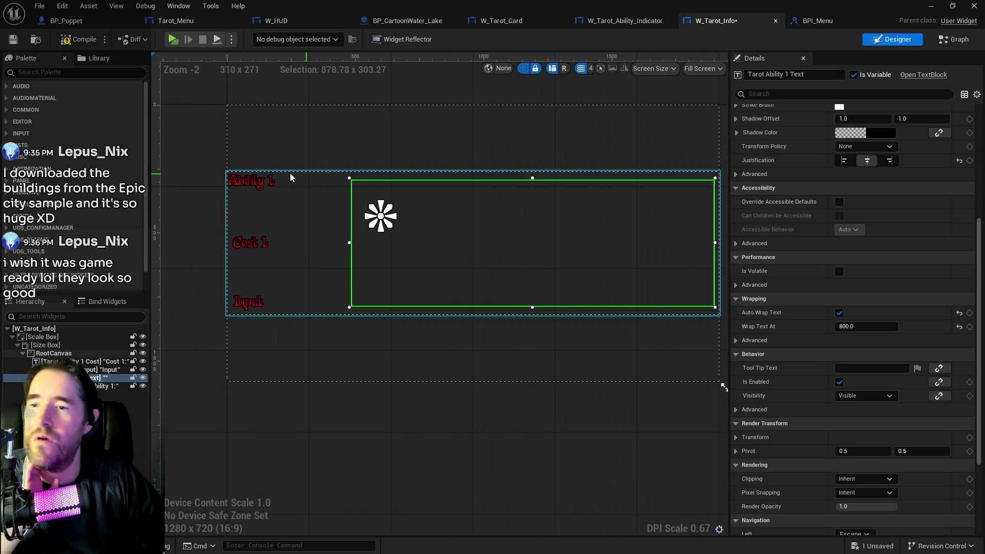
Step: Select the Ability 1, Cost 1 and Input labels in turn to review their settings
left_click(246, 178)
scroll(858, 269, "up", 1)
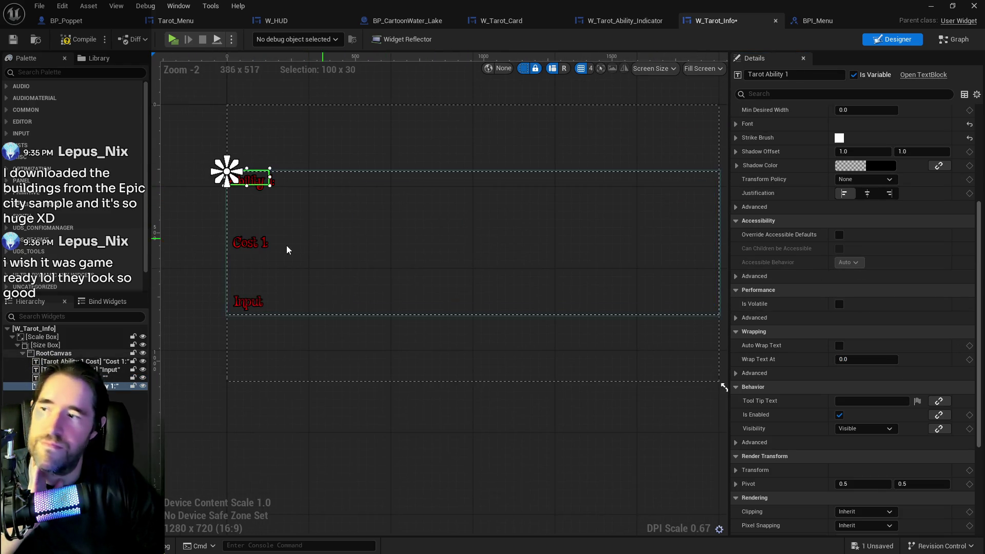
left_click(249, 240)
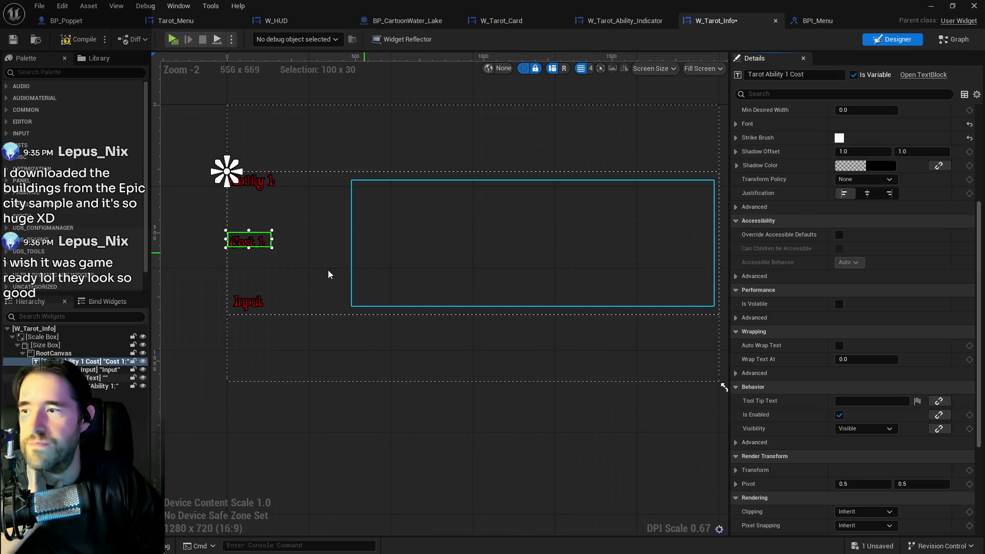
left_click(250, 301)
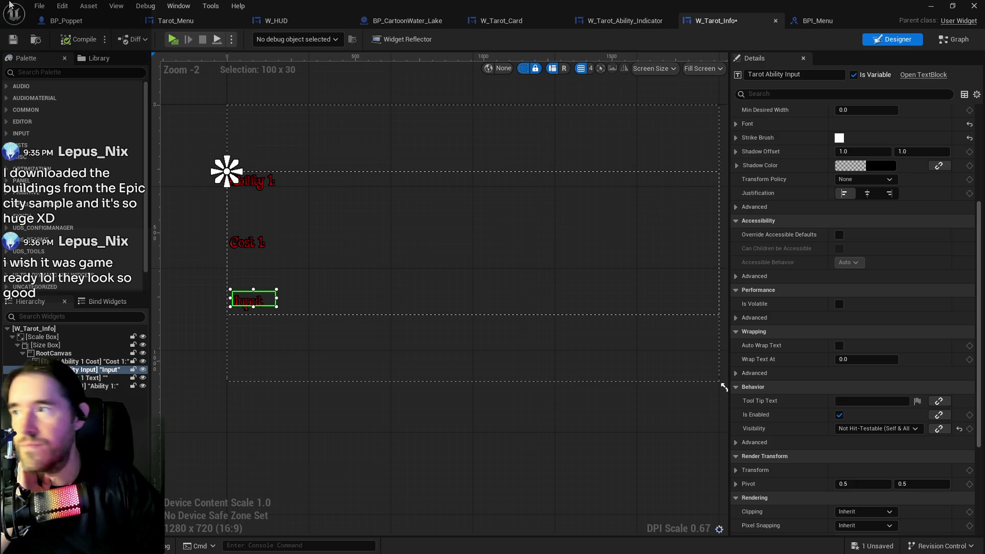
left_click(39, 6)
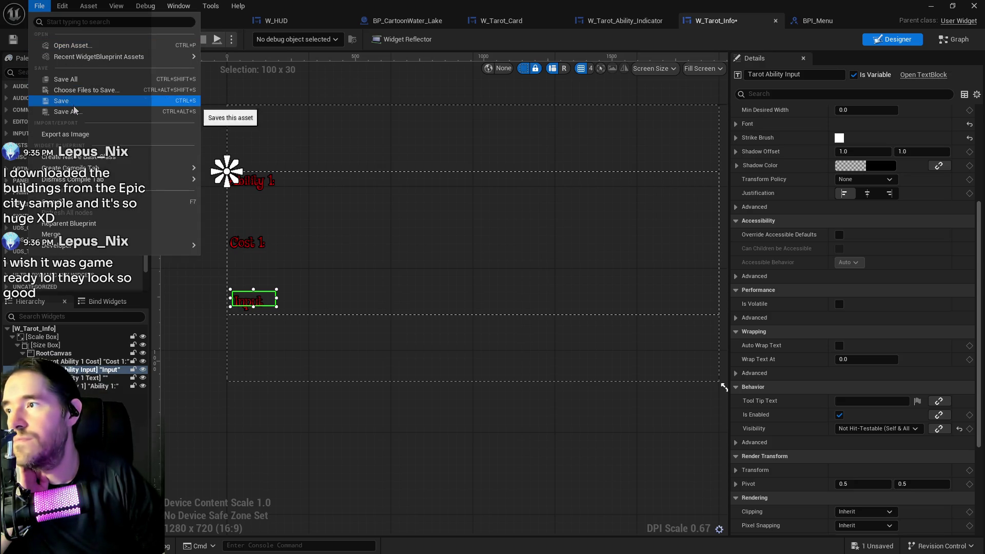
Step: Save the W_Tarot_Info widget blueprint from the File menu
left_click(66, 79)
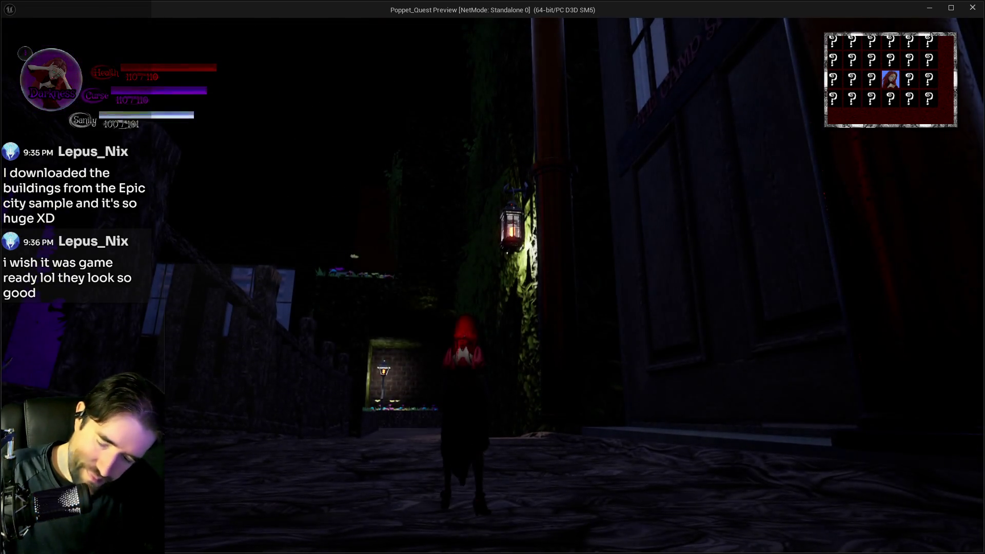
Step: Open the tarot menu with Tab, test The Fool's ability circles, pick Death, and return to the editor
key("Tab")
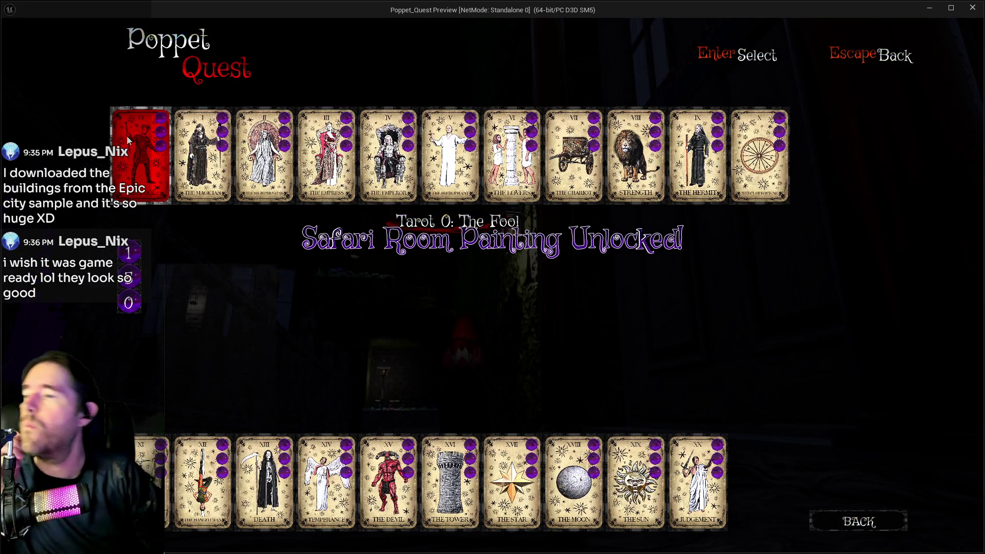
key("Return")
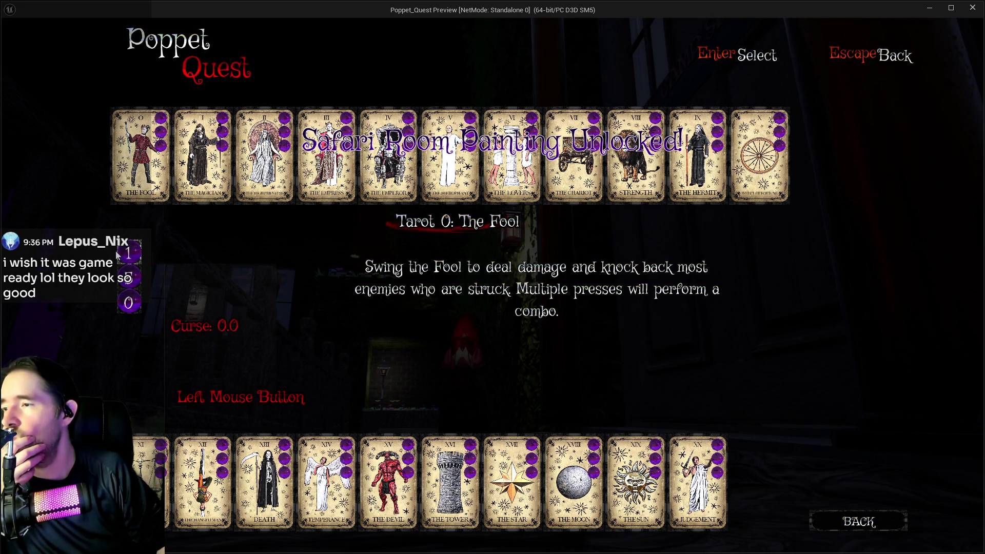
mouse_move(131, 277)
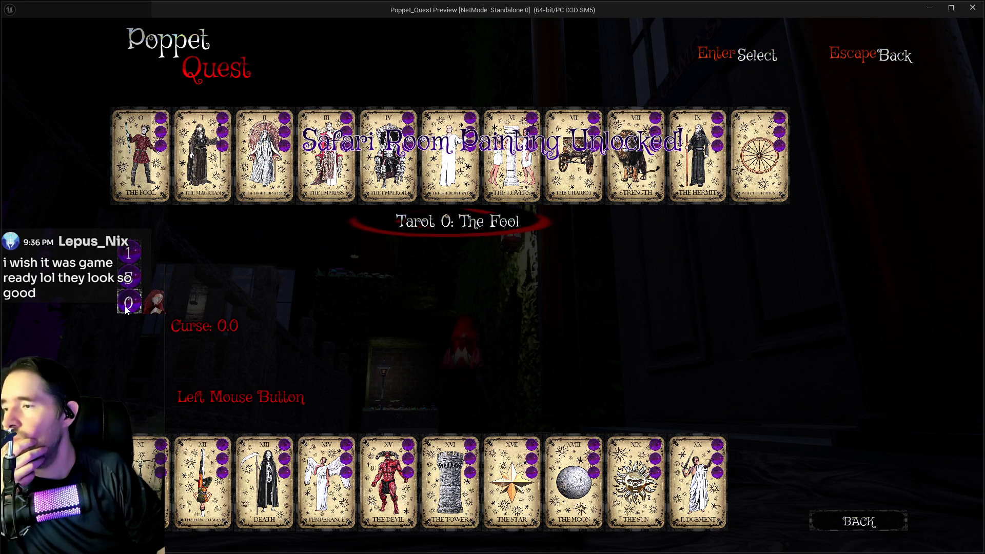
mouse_move(128, 259)
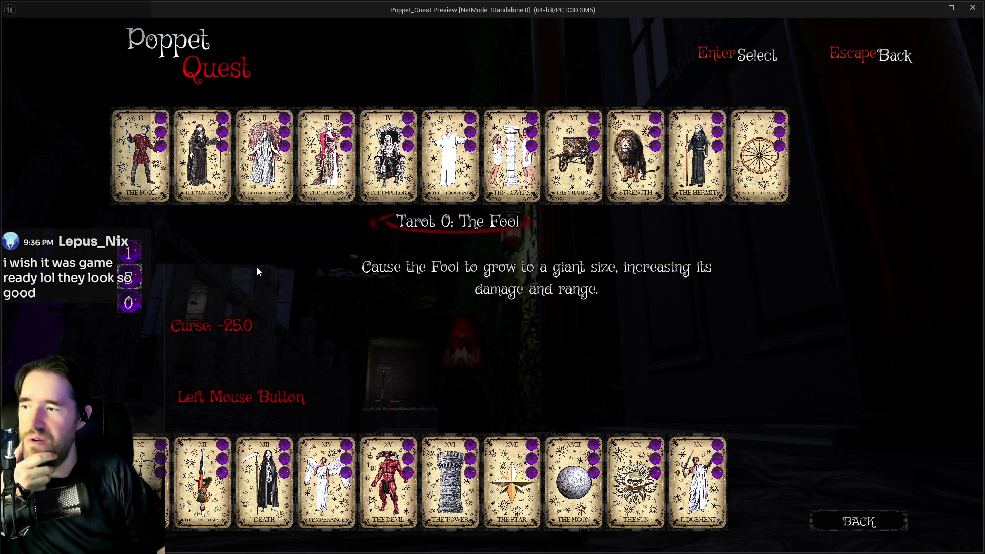
left_click(136, 253)
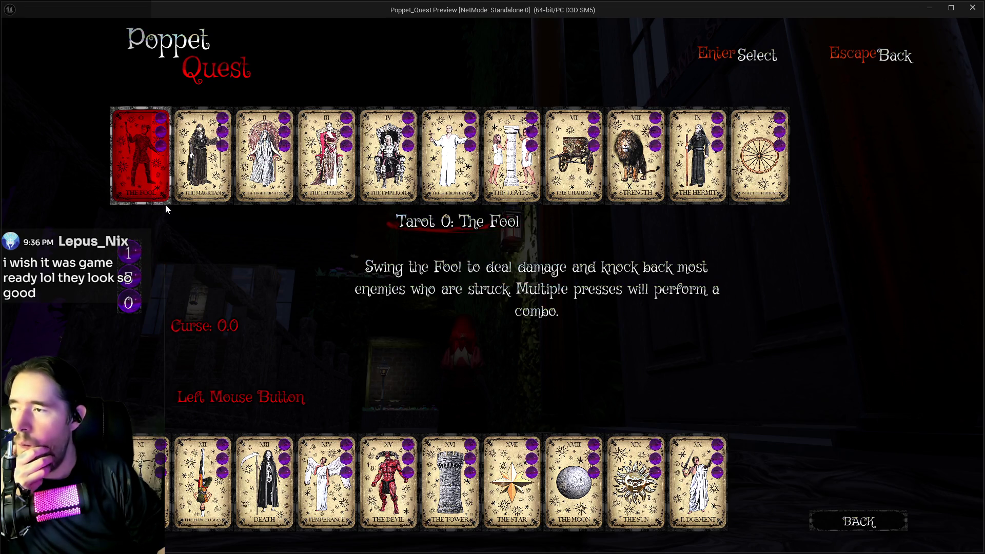
mouse_move(136, 298)
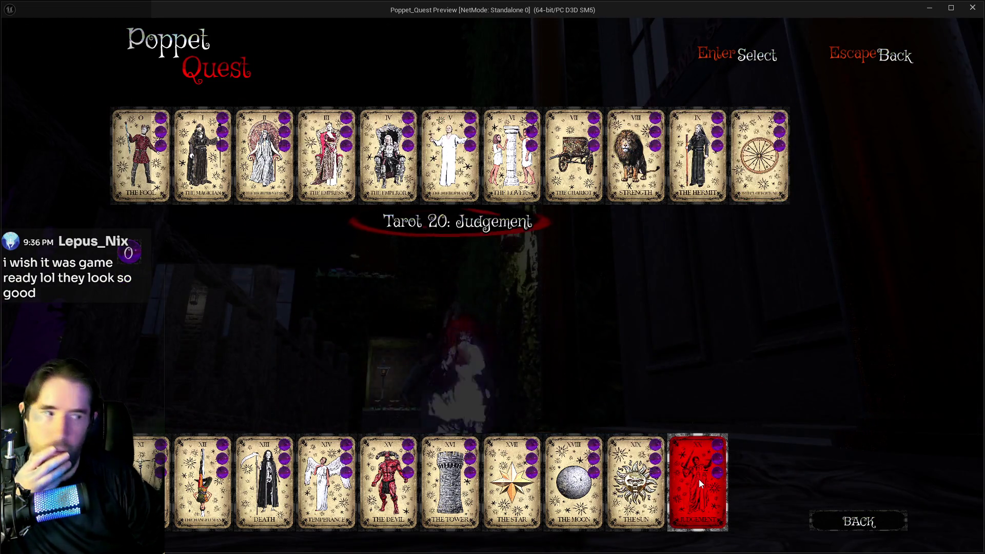
left_click(264, 477)
key("alt+Tab")
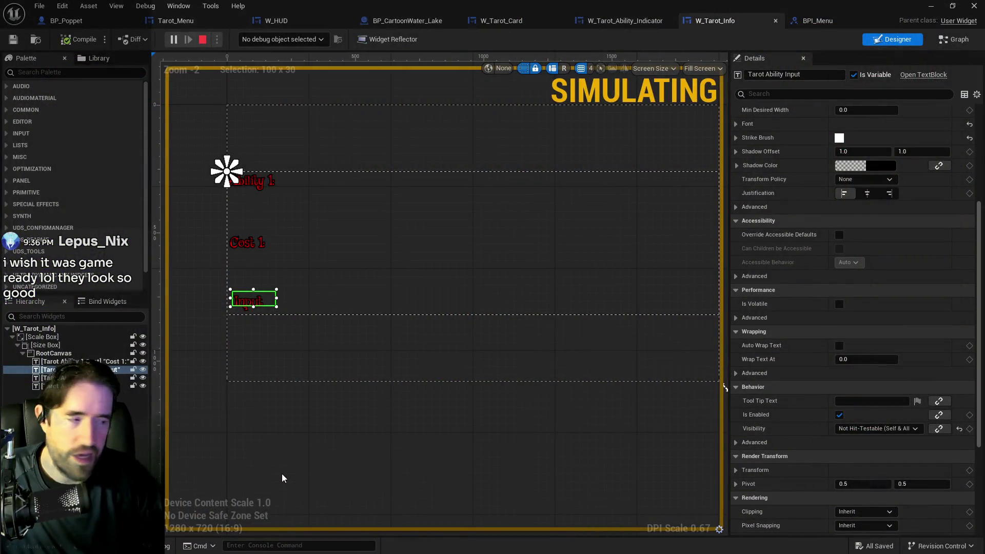
Step: Stop the play session with Escape and switch to the browser's IMDb page for Hugo
key("Escape")
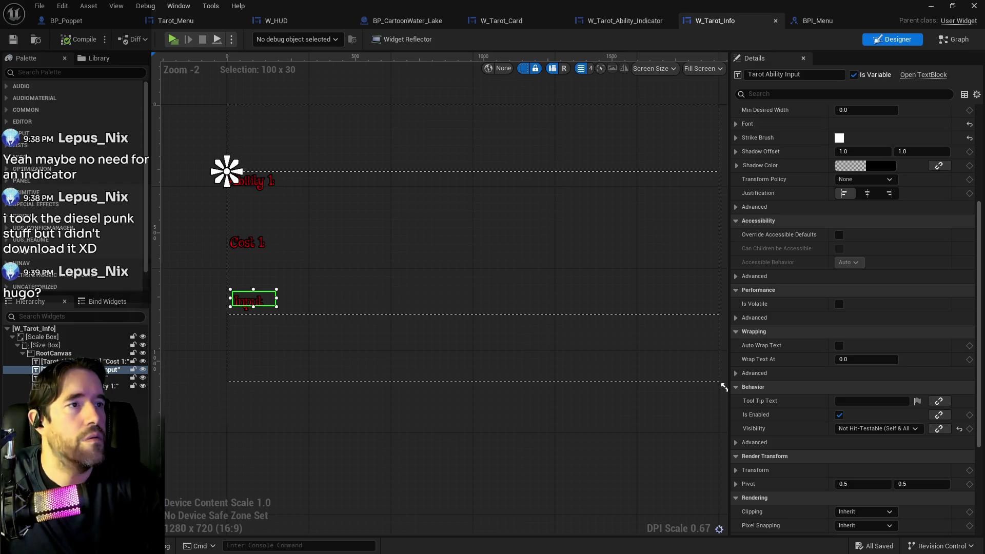
key("alt+Tab")
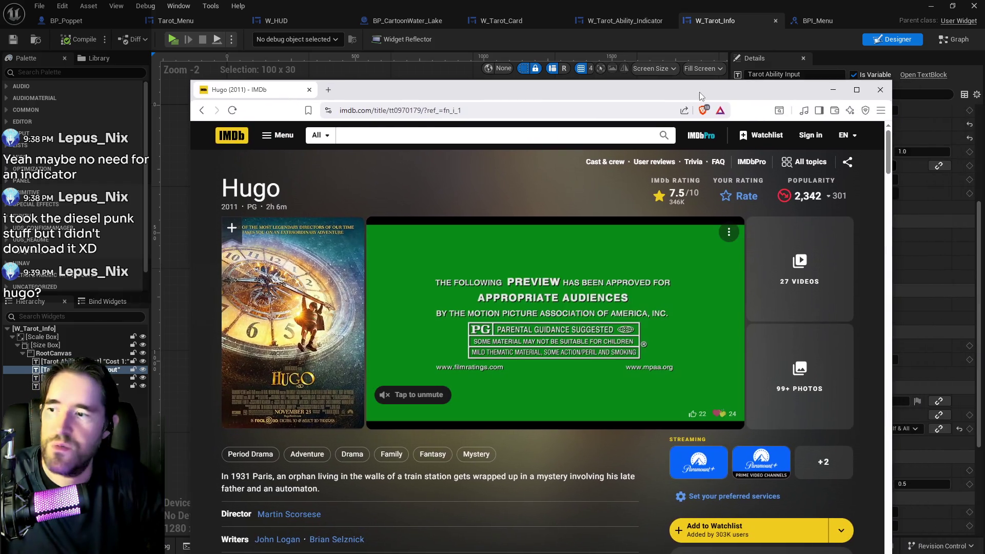
Step: Maximize the browser, watch the Hugo trailer full screen, then exit fullscreen and close the window
double_click(700, 91)
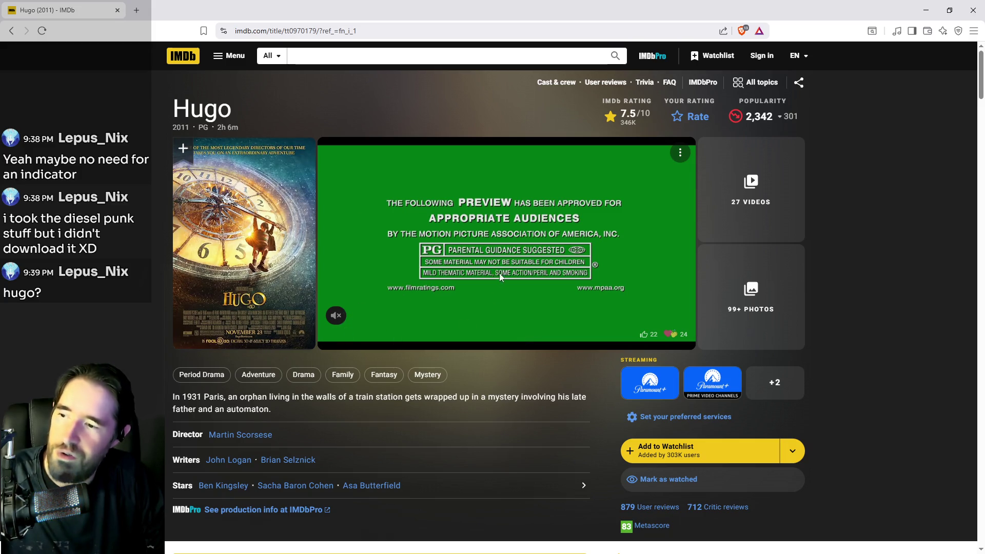
left_click(370, 30)
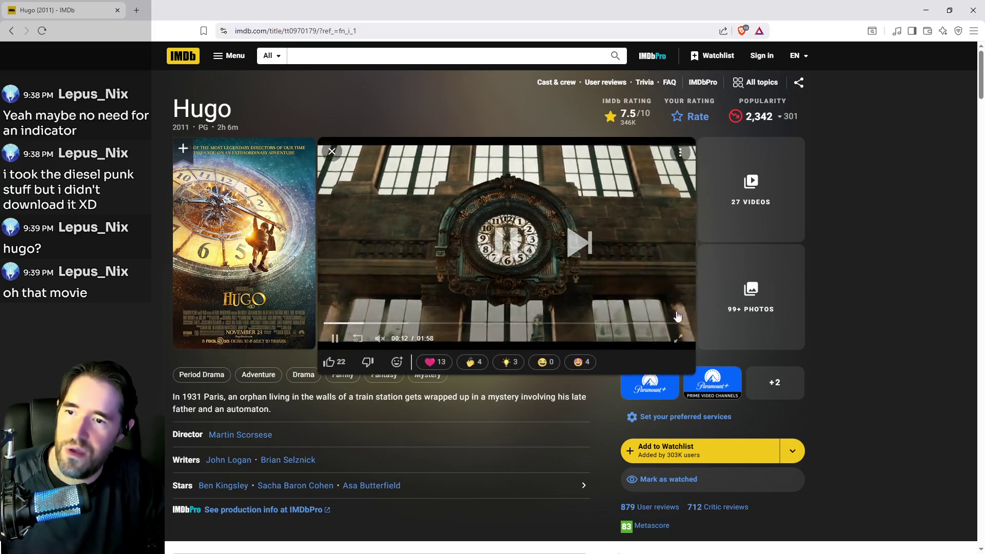
left_click(677, 339)
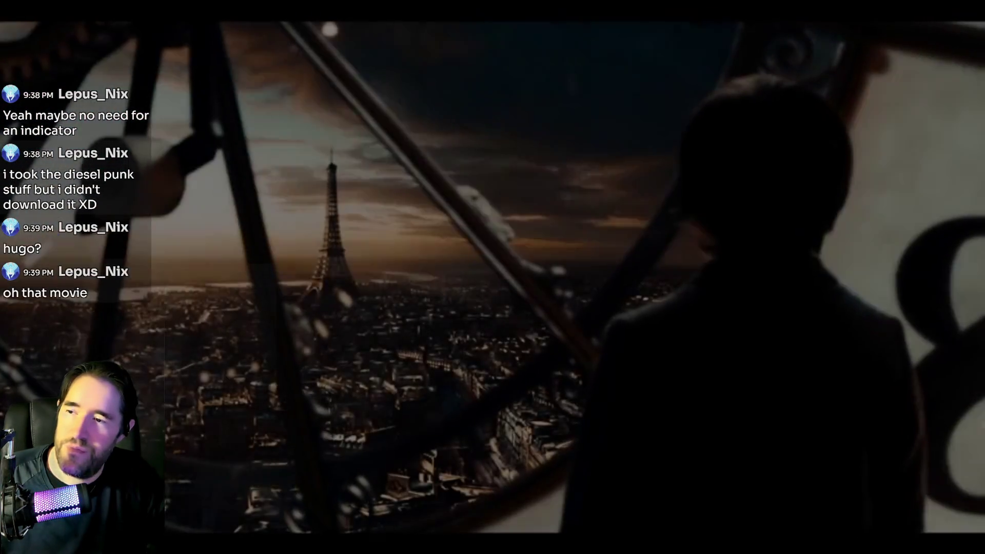
mouse_move(919, 395)
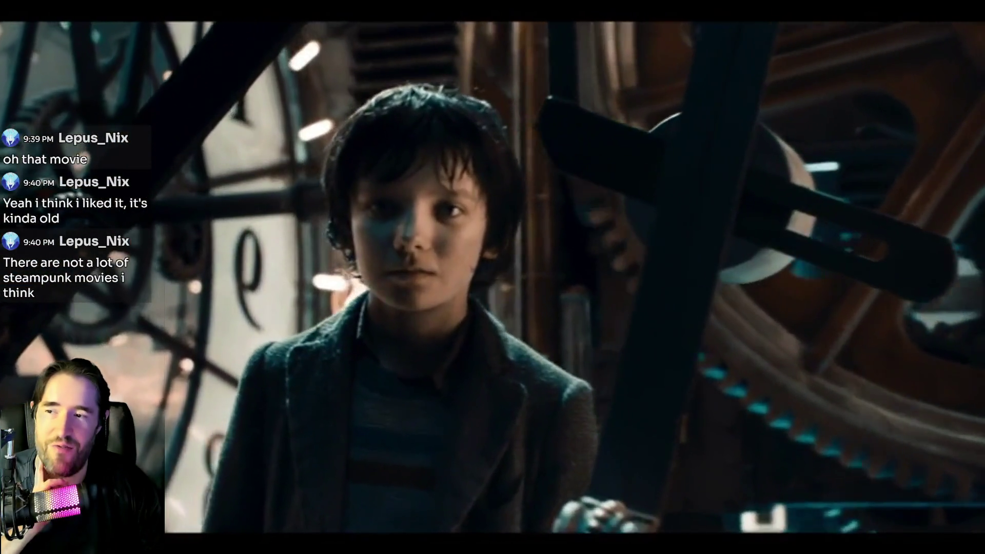
mouse_move(664, 336)
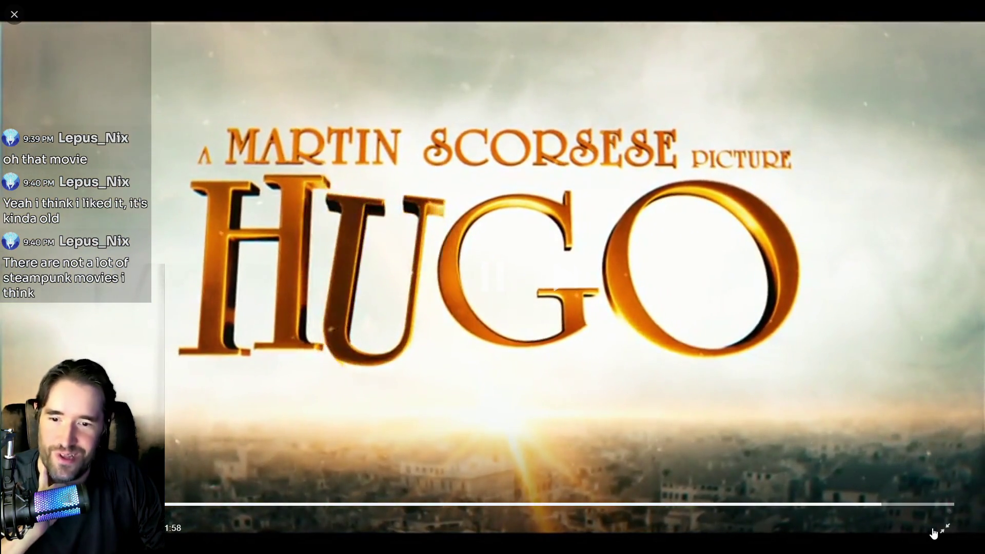
left_click(945, 529)
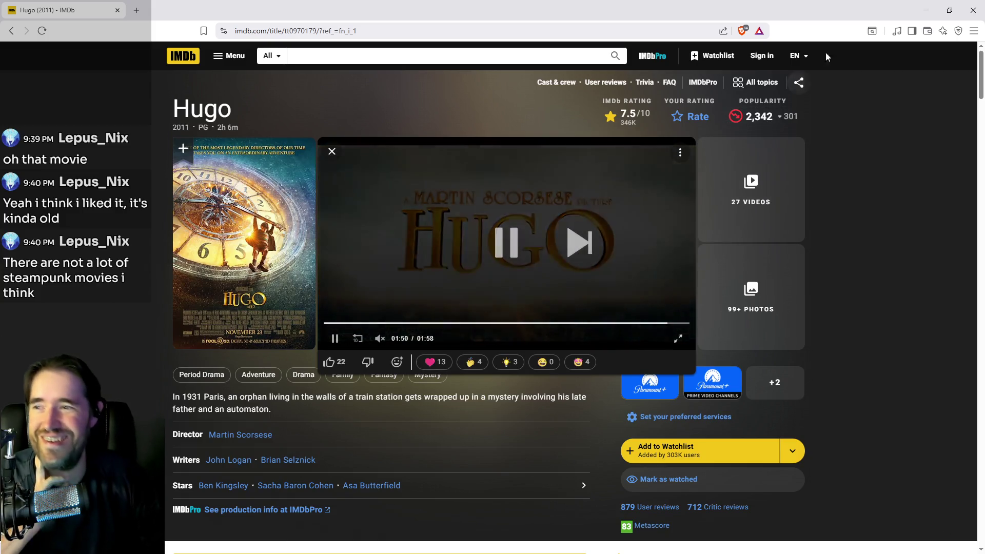
left_click(980, 8)
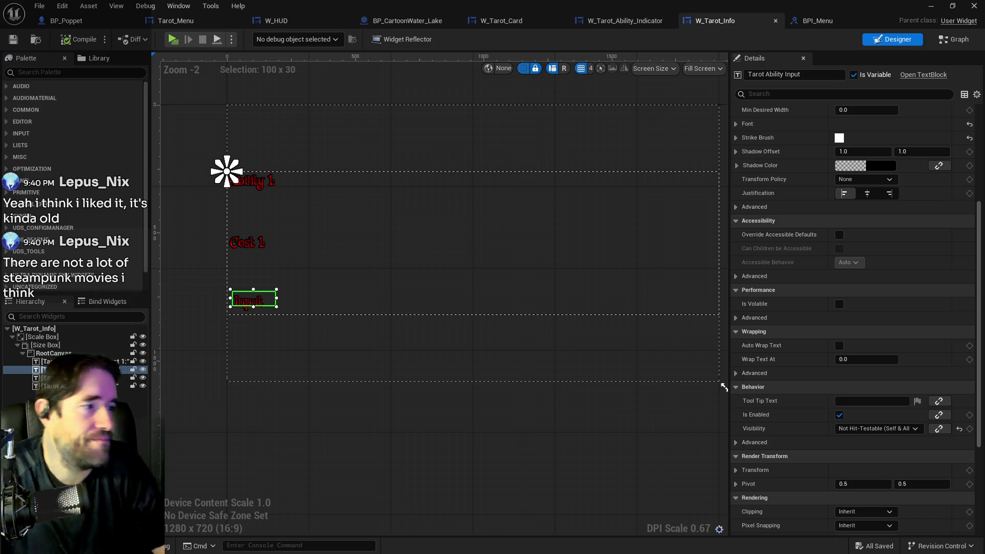
Step: Select Tarot Ability 1 Text in the designer and switch to W_Tarot_Info's Graph view
left_click(482, 240)
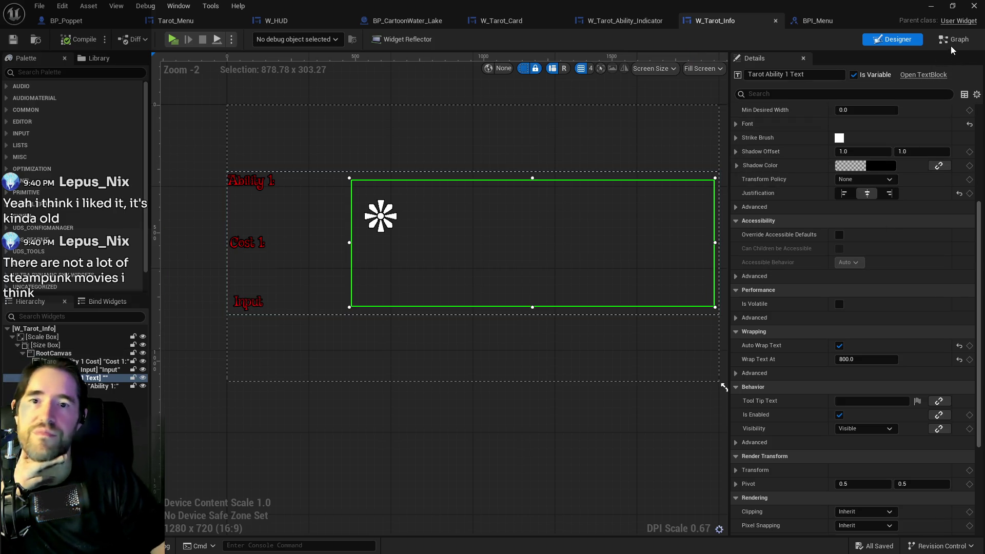
left_click(953, 45)
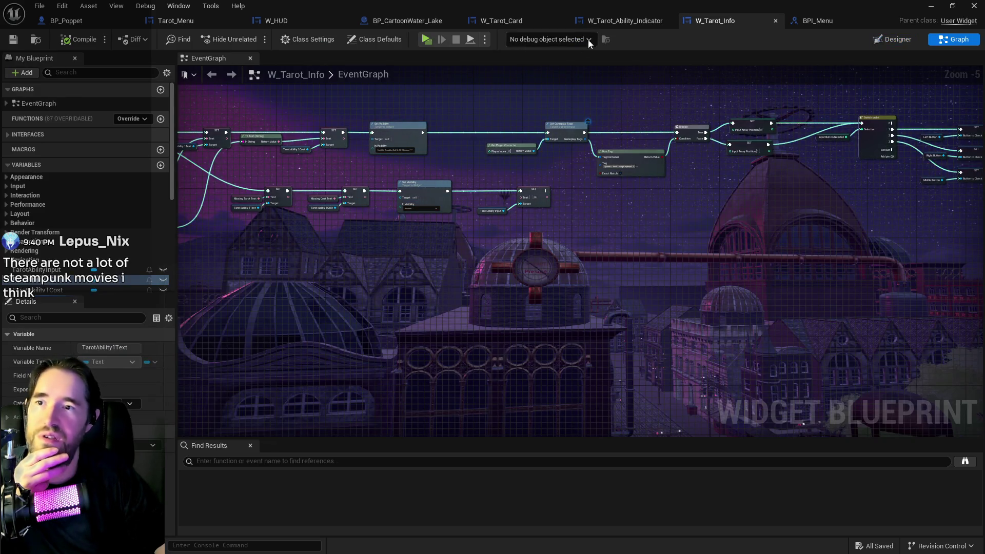
Step: Bring up the W_Tarot_Ability_Indicator designer showing the crystal ball and character portrait
left_click(610, 21)
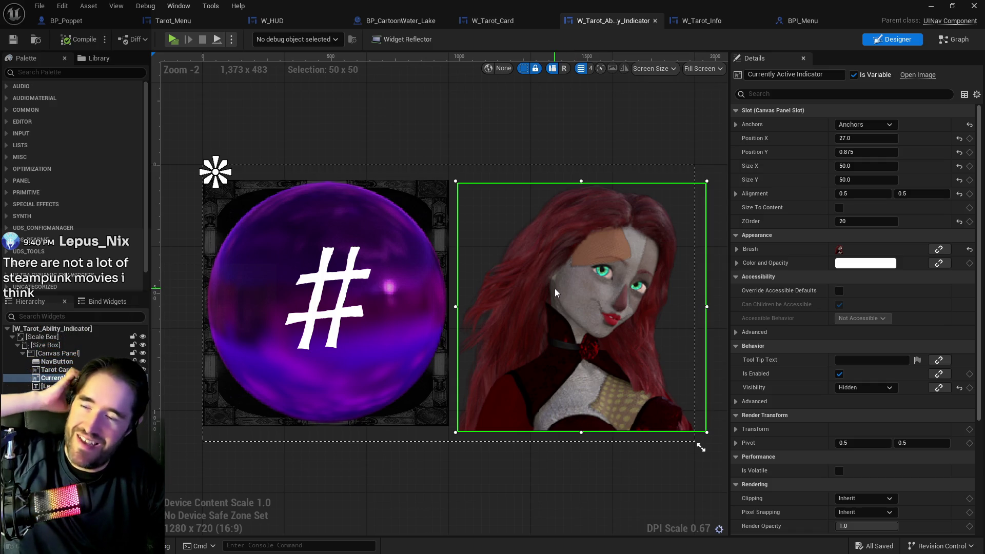
Step: Open the indicator's Graph and inspect the On Clicked, On Hovered and On Unhovered nodes
left_click(942, 42)
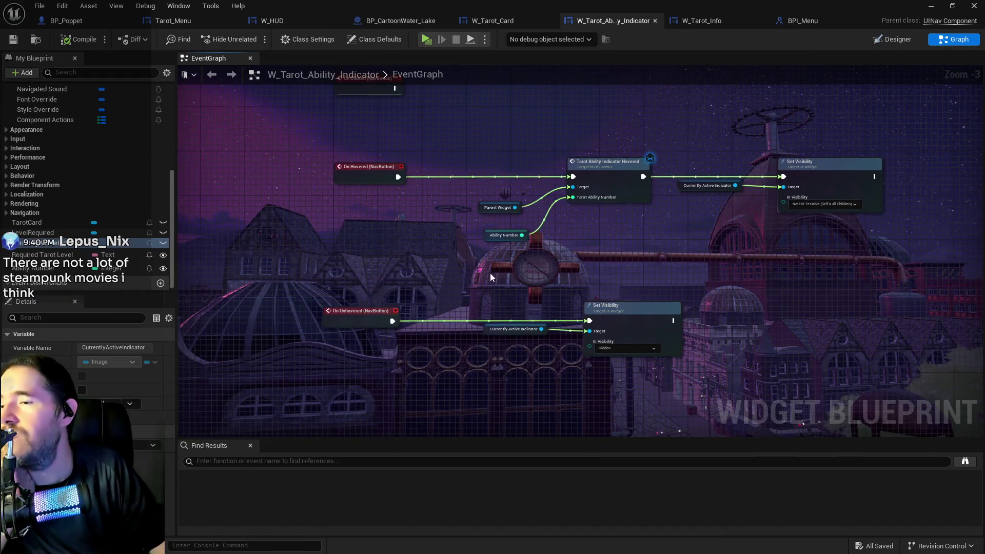
mouse_move(429, 271)
left_mouse_down()
mouse_move(406, 339)
mouse_move(374, 295)
mouse_move(403, 295)
mouse_move(423, 210)
left_mouse_up()
left_click_drag(490, 275, 416, 245)
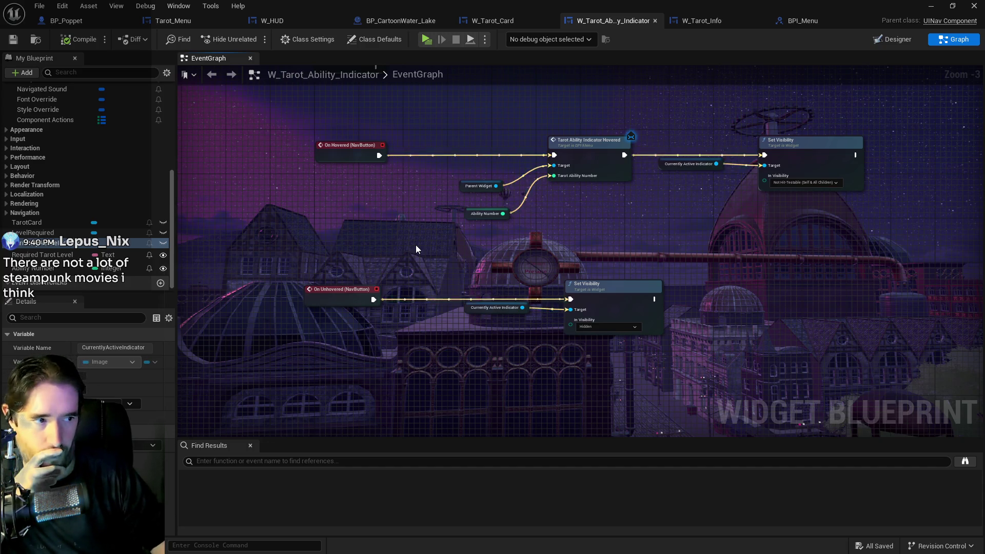
left_click_drag(416, 245, 408, 294)
mouse_move(485, 313)
left_mouse_down()
mouse_move(380, 260)
mouse_move(412, 304)
left_mouse_up()
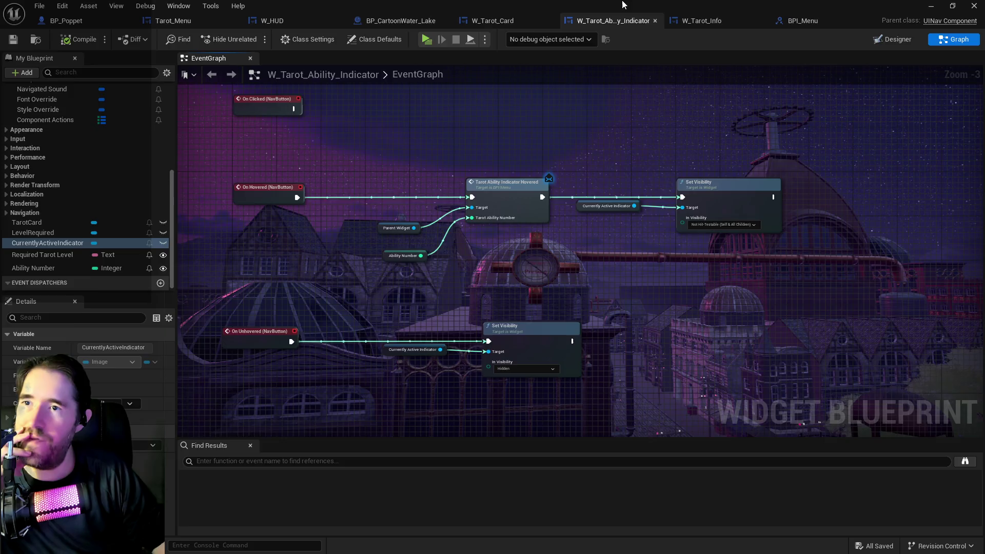
left_click(932, 5)
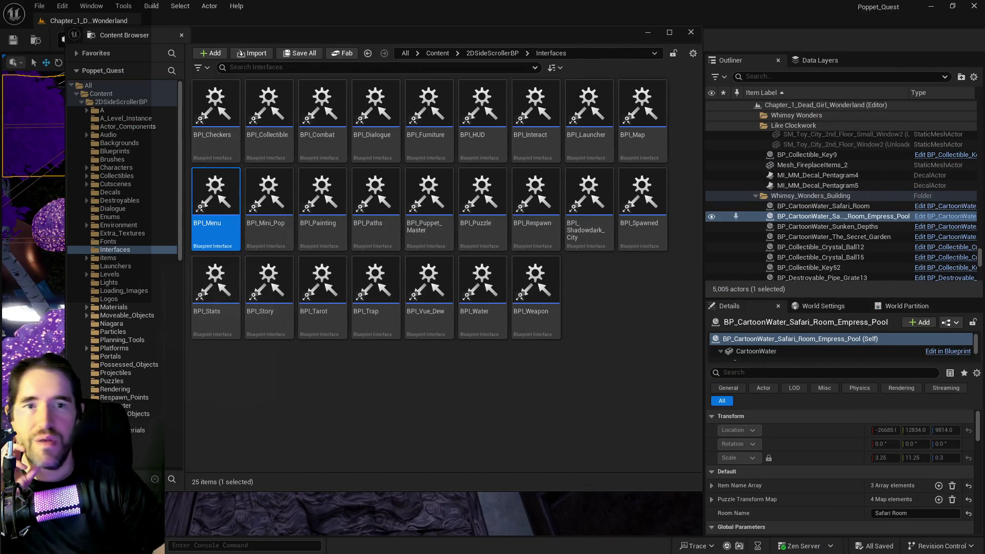
Step: Close the Content Browser and fly the viewport camera to the door and along the walkway
left_click(691, 32)
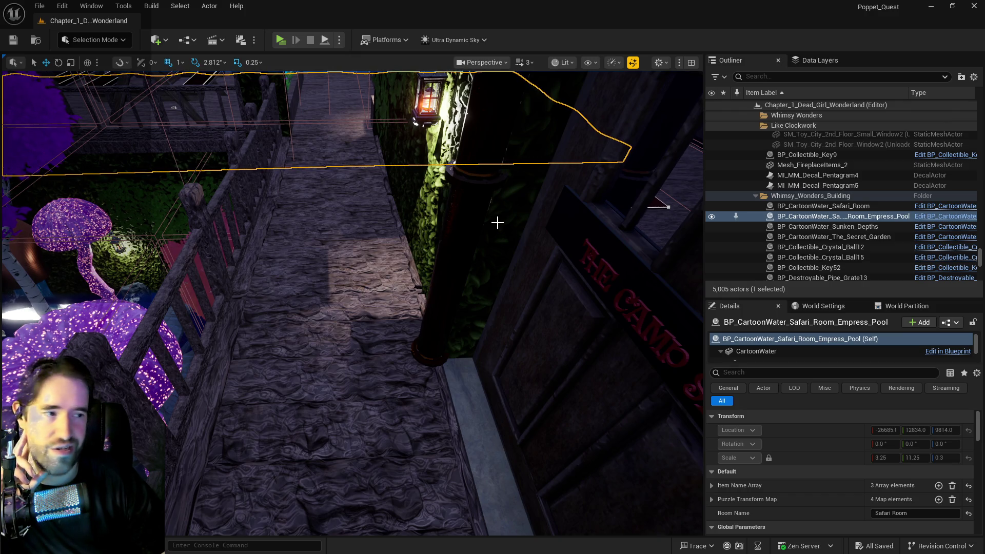
mouse_move(497, 223)
left_mouse_down()
mouse_move(508, 213)
mouse_move(498, 205)
mouse_move(492, 215)
left_mouse_up()
left_click_drag(446, 187, 452, 189)
key("f")
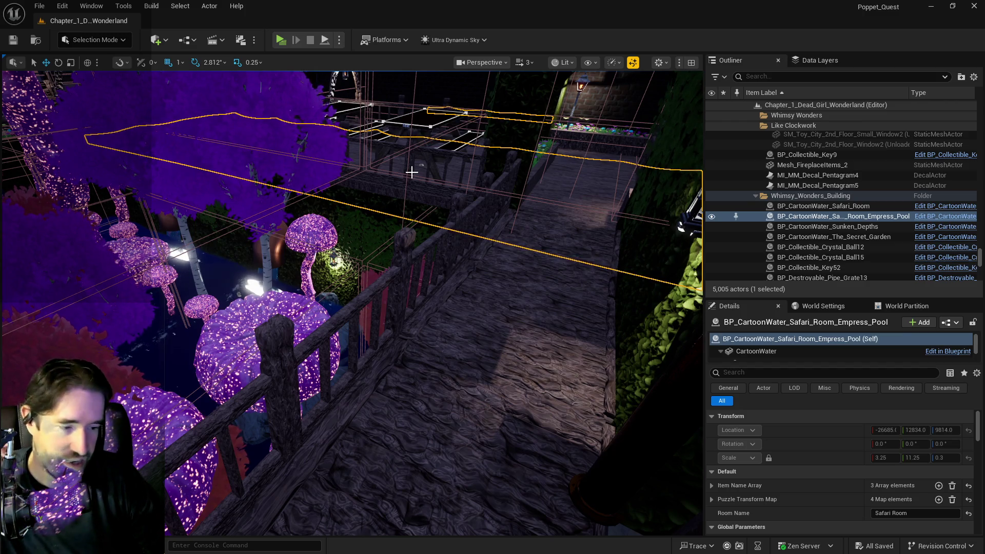
mouse_move(368, 202)
left_mouse_down()
mouse_move(349, 205)
mouse_move(437, 196)
left_mouse_up()
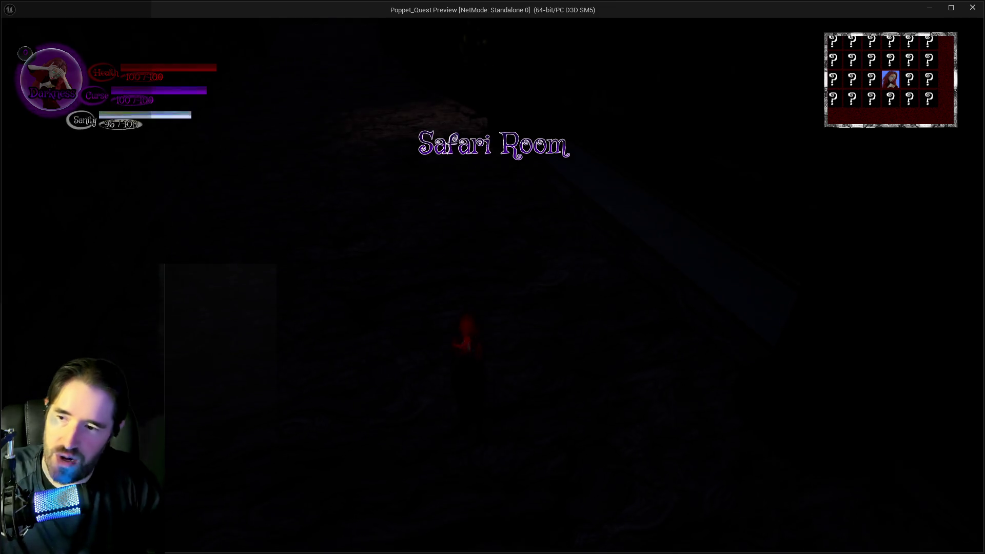
Step: In game, open the tarot menu, check the Fool's ability orbs, pick the 0 orb, then close it
key("Tab")
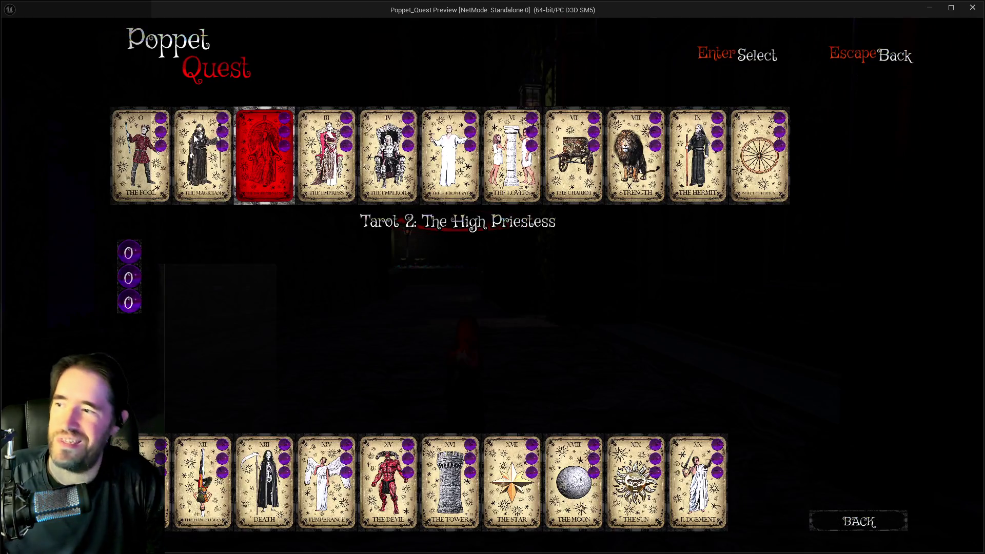
mouse_move(128, 255)
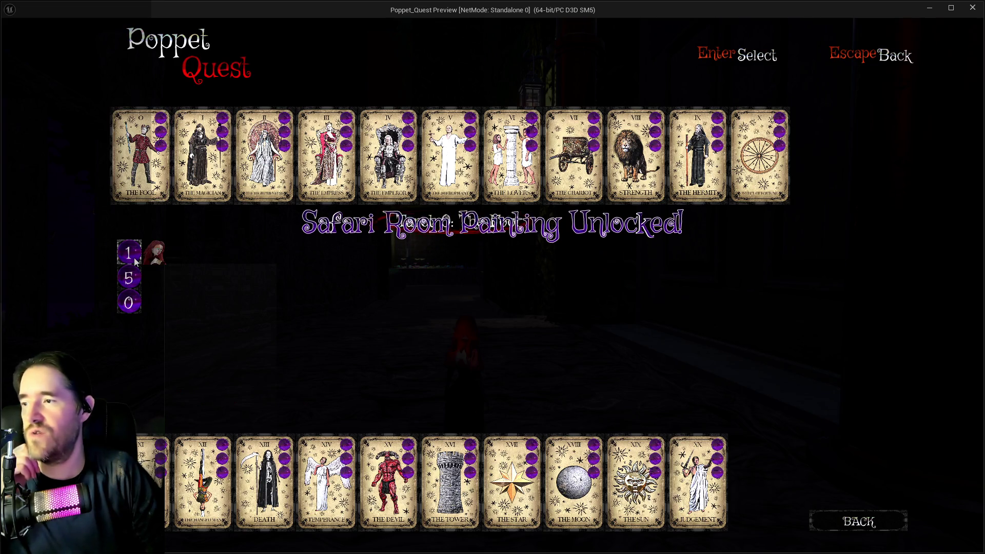
mouse_move(127, 280)
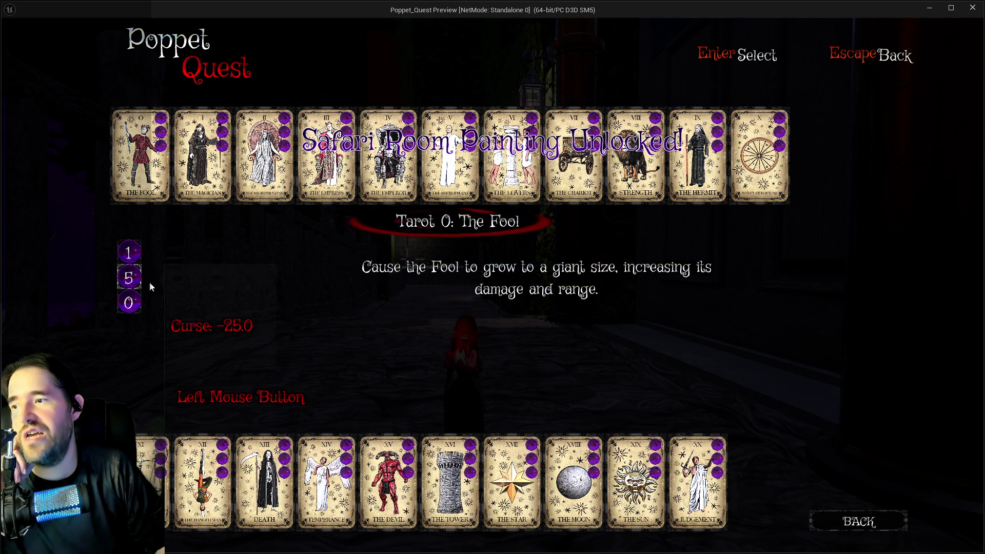
left_click(134, 303)
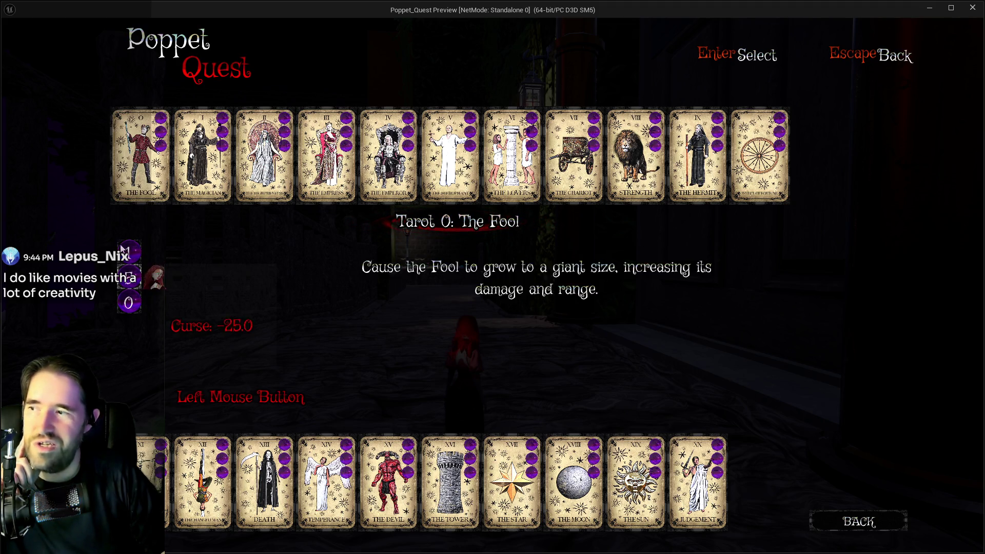
mouse_move(125, 250)
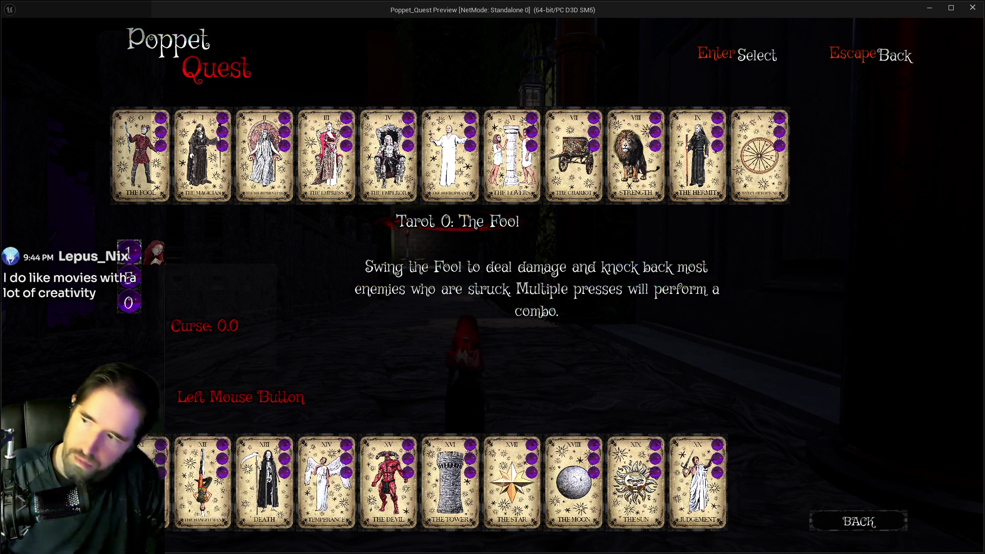
key("Escape")
key("Escape")
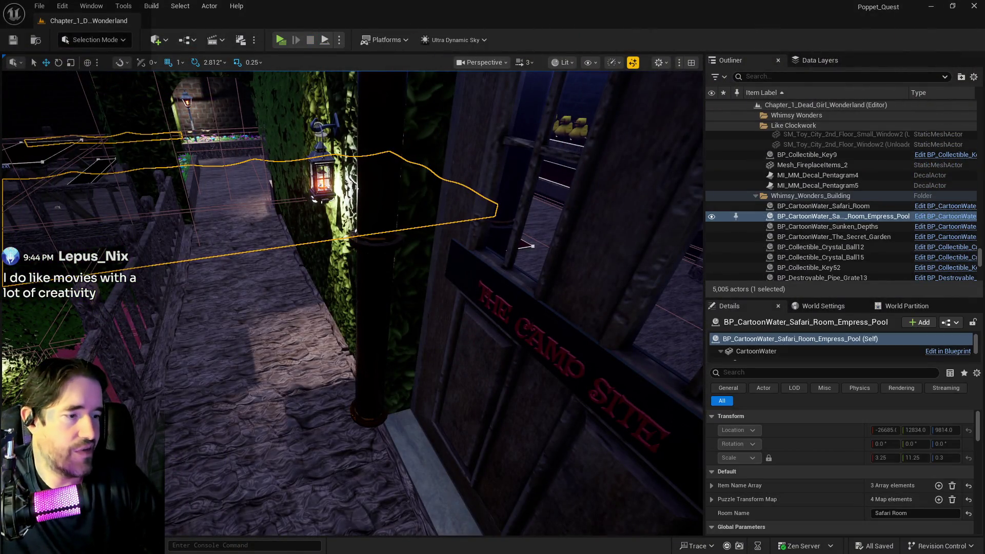
Step: Return to the W_Tarot_Ability_Indicator EventGraph to view its hover and visibility logic
key("alt+Tab")
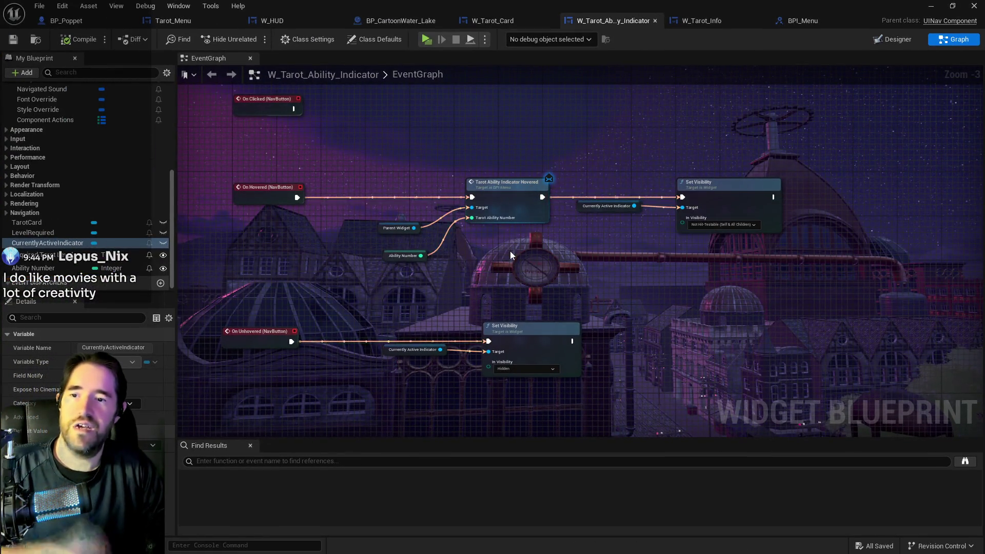
left_click_drag(510, 251, 458, 220)
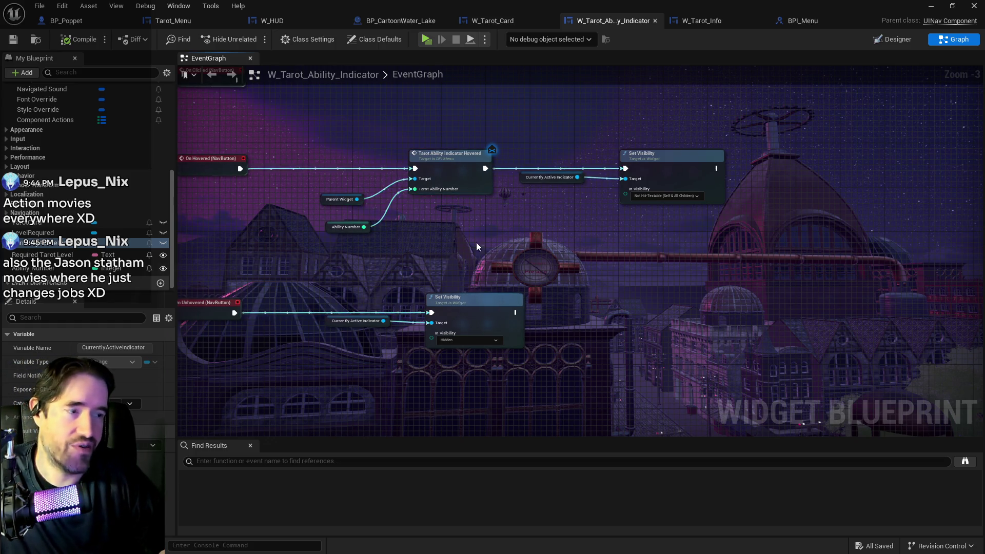
Step: Look over the indicator's event graph, then open the BPI_Menu interface blueprint
left_click_drag(581, 238, 474, 328)
scroll(475, 322, "down", 3)
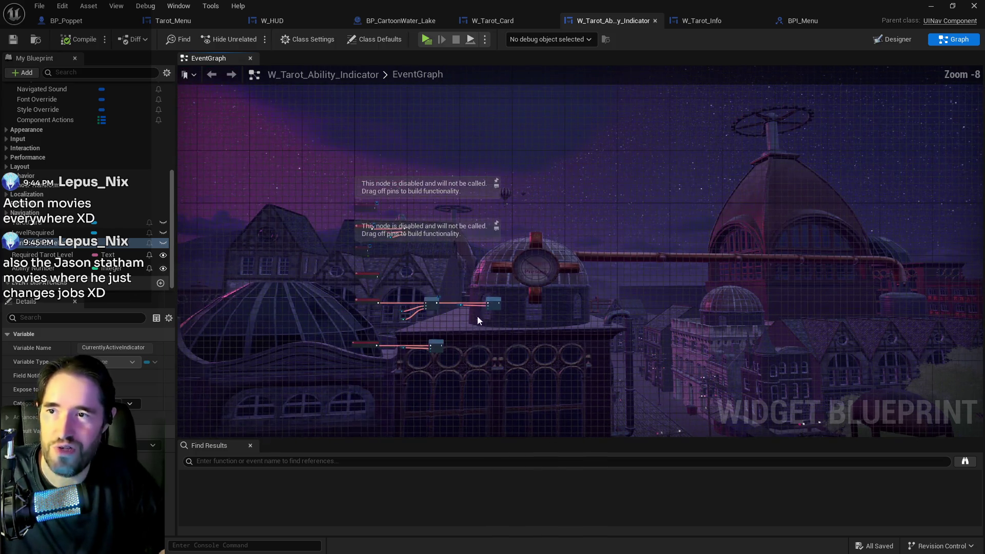
scroll(581, 140, "down", 2)
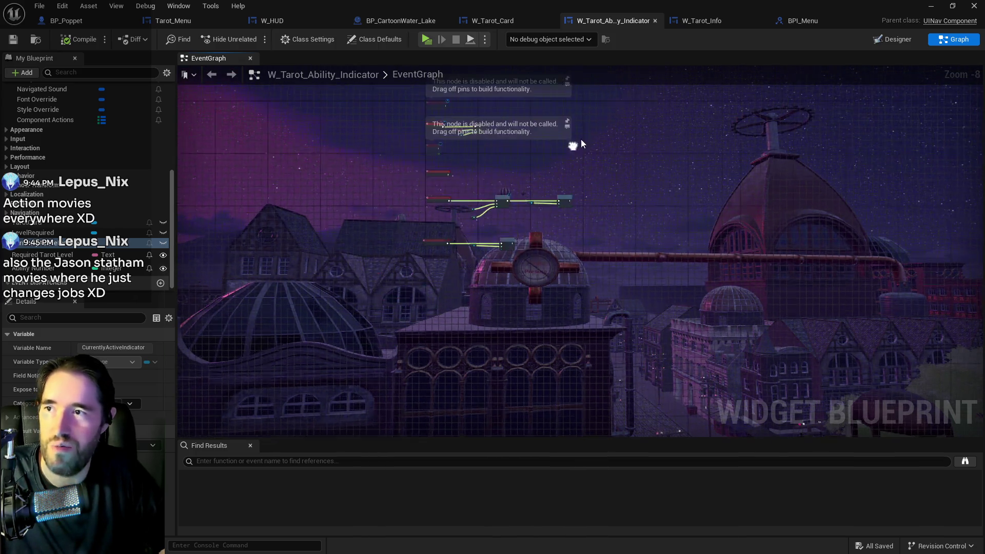
left_click(790, 22)
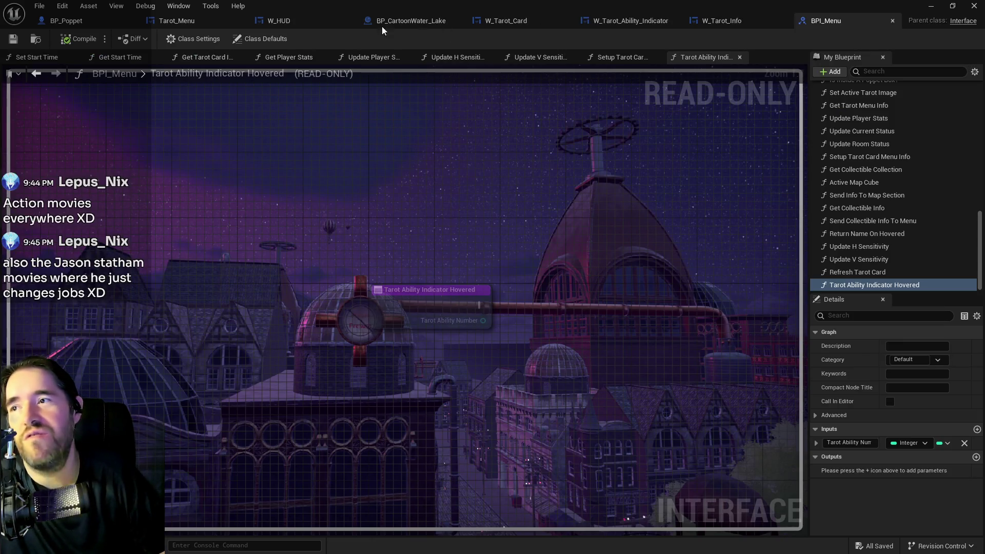
Step: Survey the Tarot_Menu EventGraph from the Is Active SET chain and loops to Setup Tarot Card Menu Info
left_click(176, 22)
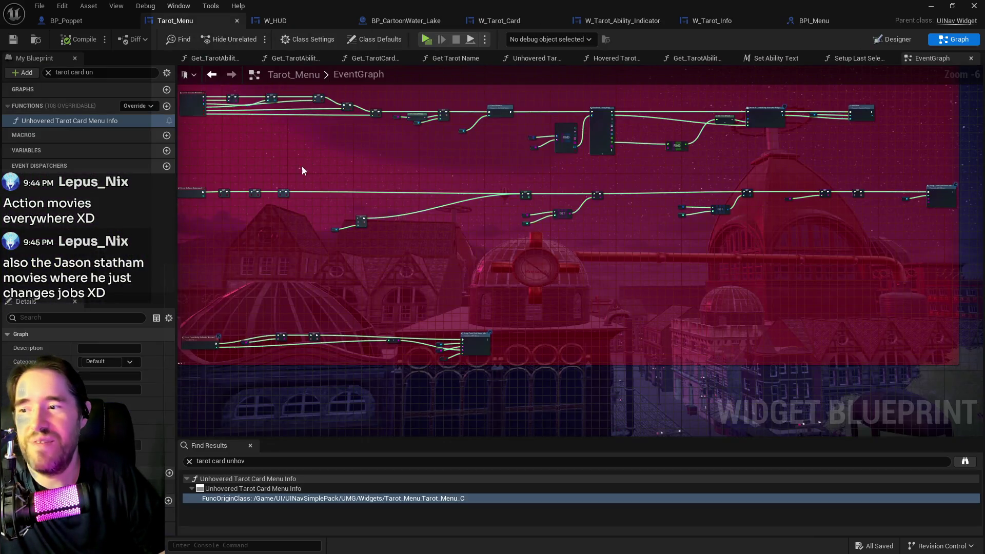
scroll(451, 294, "up", 4)
scroll(487, 208, "down", 3)
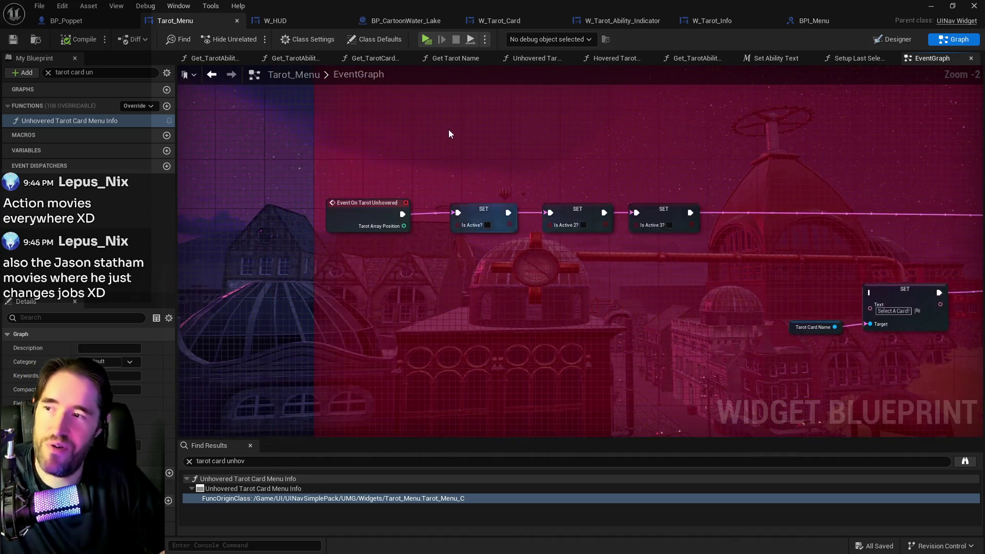
scroll(457, 140, "up", 3)
mouse_move(519, 206)
left_mouse_down()
mouse_move(343, 162)
mouse_move(195, 161)
left_mouse_up()
mouse_move(433, 170)
left_mouse_down()
mouse_move(497, 179)
mouse_move(277, 174)
left_mouse_up()
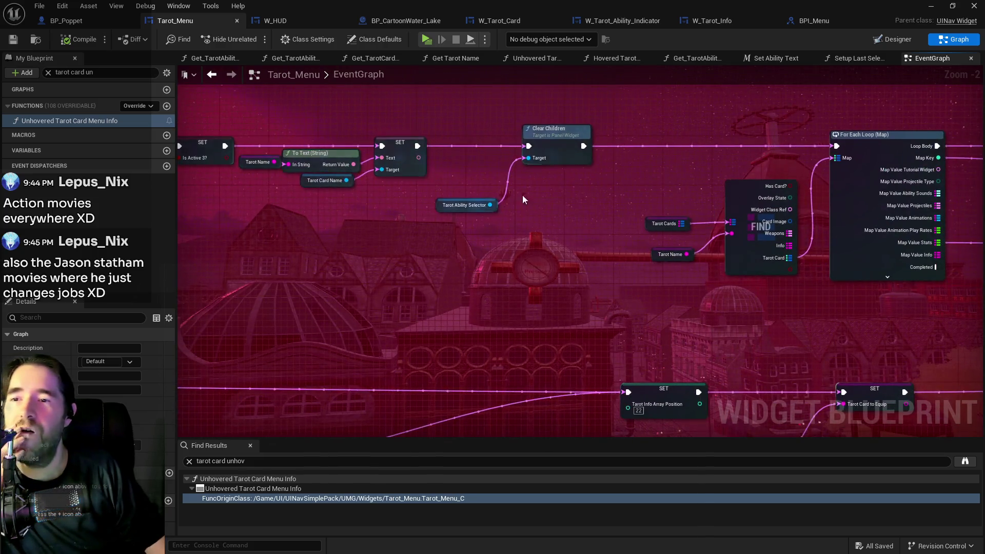
left_click_drag(821, 246, 641, 216)
mouse_move(759, 206)
left_mouse_down()
mouse_move(521, 180)
mouse_move(317, 177)
left_mouse_up()
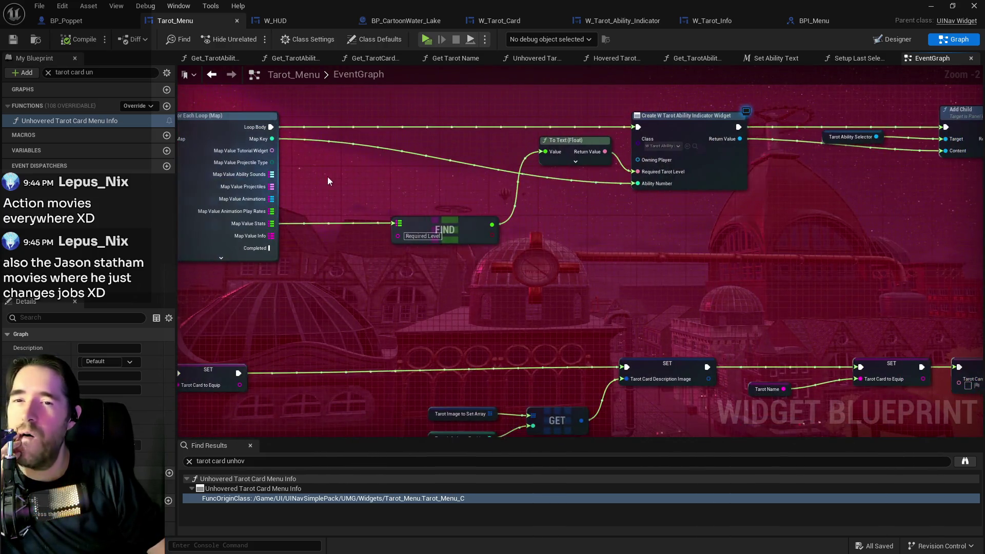
mouse_move(785, 195)
left_mouse_down()
mouse_move(343, 196)
mouse_move(616, 195)
left_mouse_up()
scroll(393, 200, "down", 2)
mouse_move(308, 185)
left_mouse_down()
mouse_move(501, 178)
mouse_move(510, 220)
mouse_move(329, 230)
mouse_move(461, 287)
left_mouse_up()
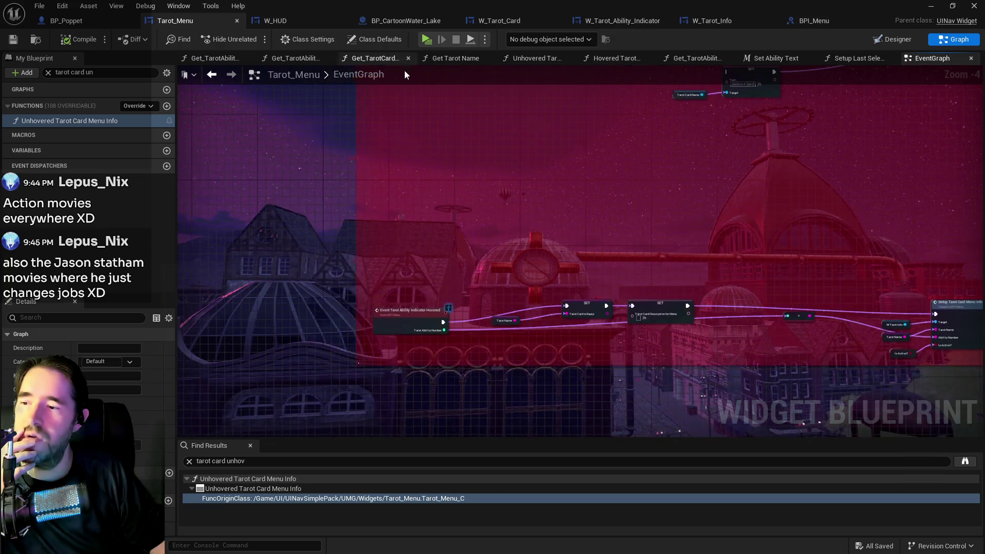
left_click_drag(718, 287, 478, 217)
left_click_drag(605, 277, 566, 230)
scroll(567, 231, "up", 1)
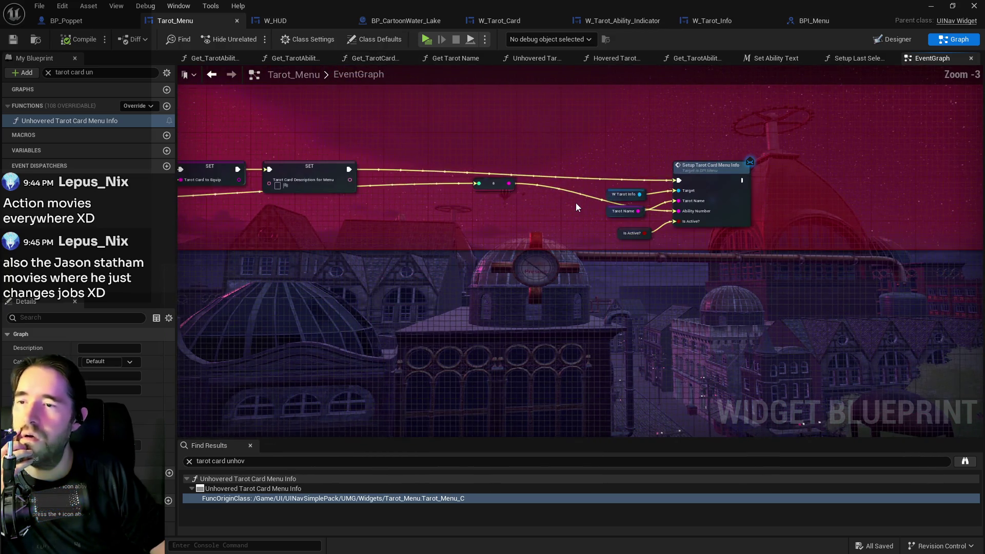
Step: Move the reroute, Tarot Name and SET nodes, align Setup Tarot Card Menu Info, and add a reroute
left_click(497, 191)
mouse_move(495, 204)
left_mouse_down()
mouse_move(485, 208)
mouse_move(604, 192)
left_mouse_up()
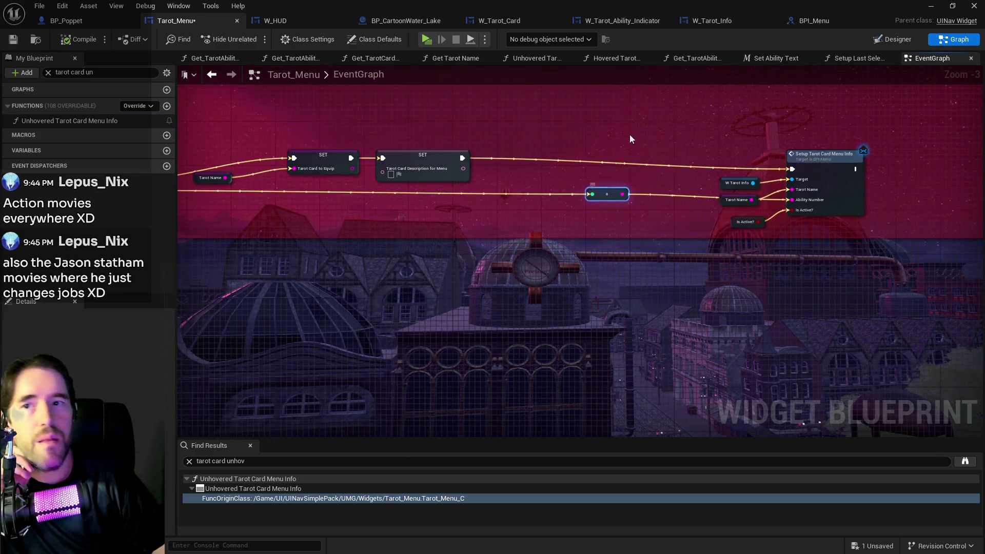
left_click_drag(236, 170, 481, 161)
left_click_drag(433, 130, 680, 168)
left_click_drag(813, 111, 466, 109)
left_click(741, 191)
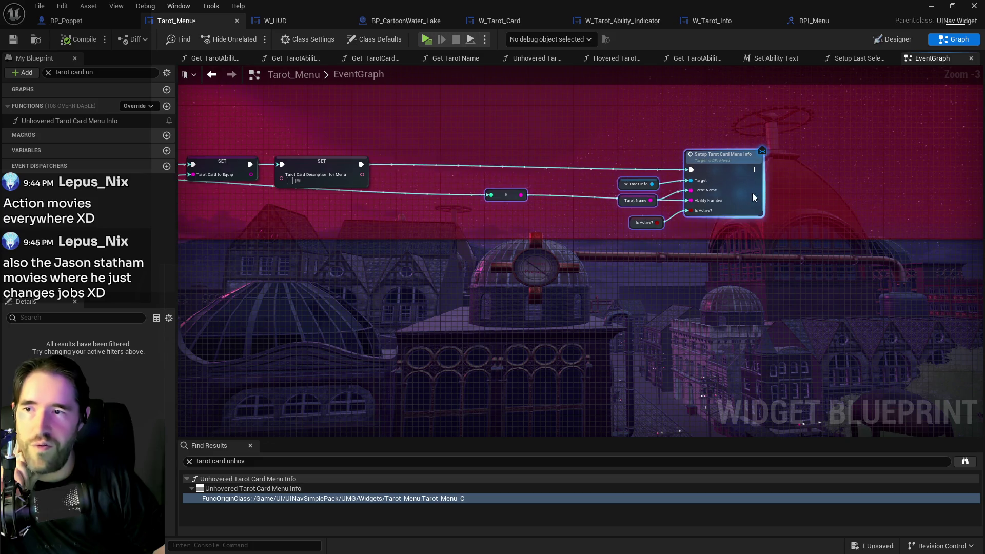
mouse_move(426, 173)
left_mouse_down()
mouse_move(629, 186)
mouse_move(341, 205)
left_mouse_up()
double_click(618, 189)
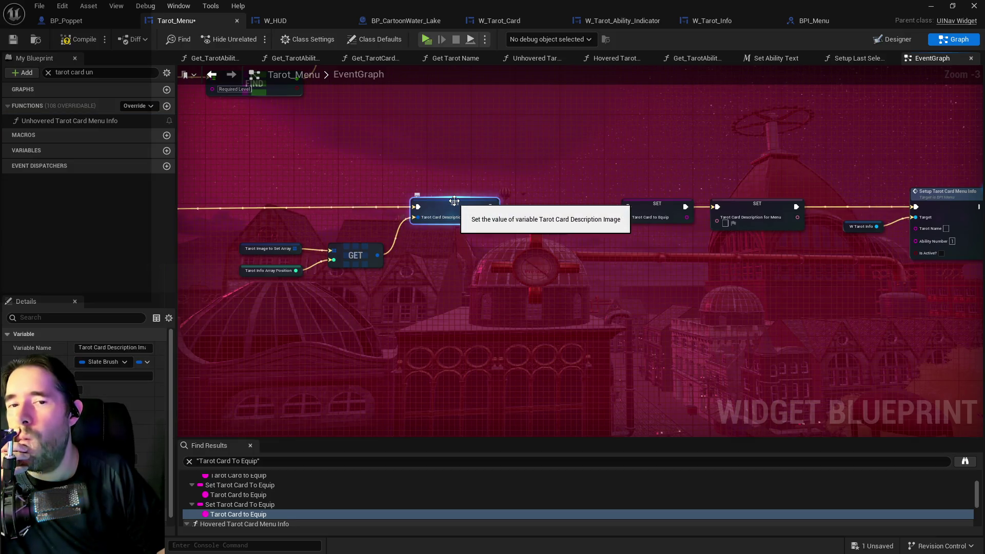
Step: Find all references to Tarot Card Description Image from its SET node
scroll(442, 245, "down", 2)
scroll(441, 245, "up", 2)
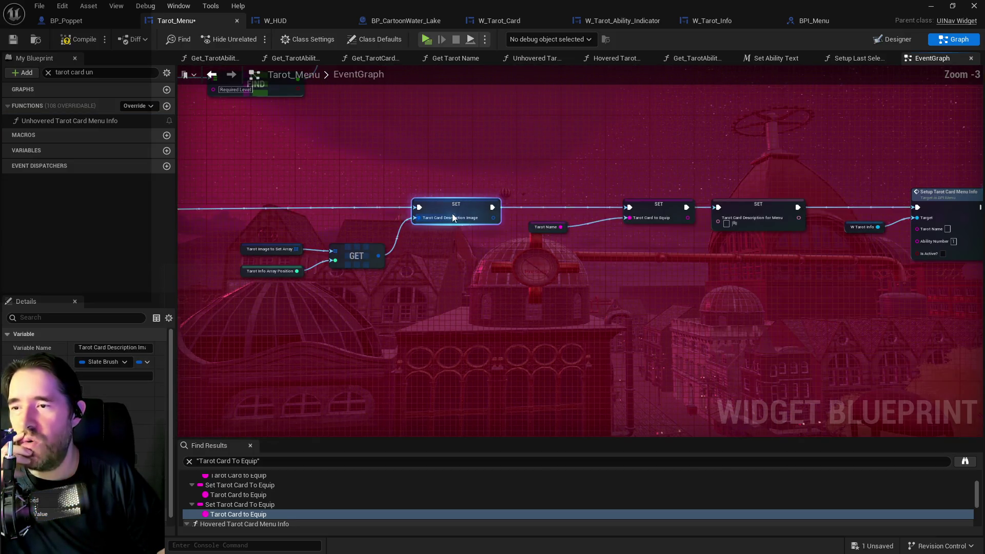
right_click(452, 211)
mouse_move(504, 307)
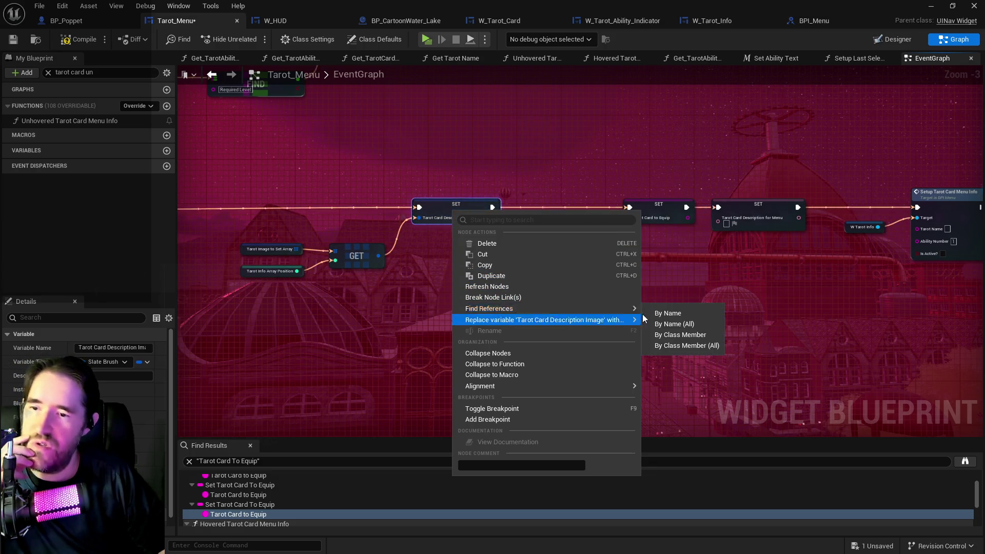
left_click(660, 314)
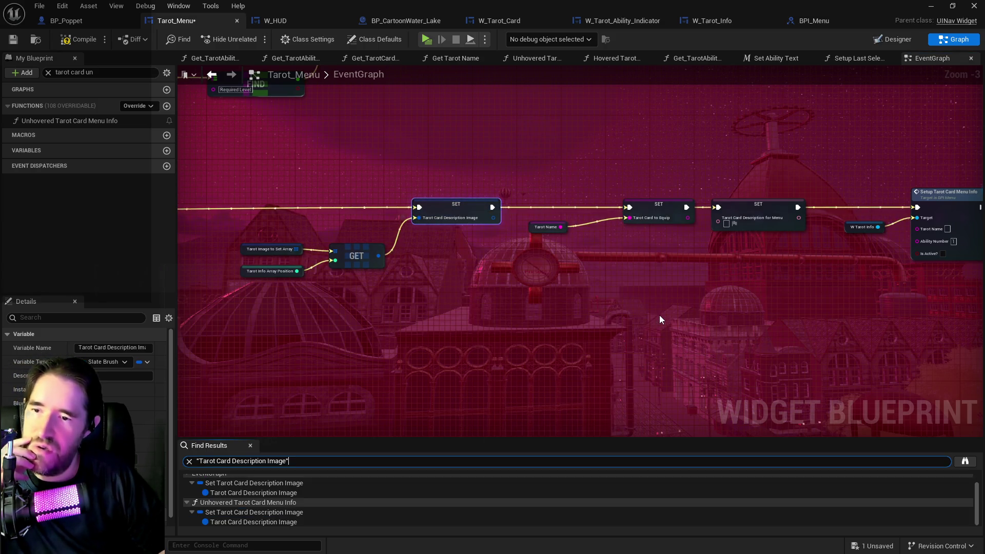
Step: Jump to each setter, inspect the Unhovered Tarot Card Menu Info function, and clear the function filter
double_click(263, 494)
double_click(257, 522)
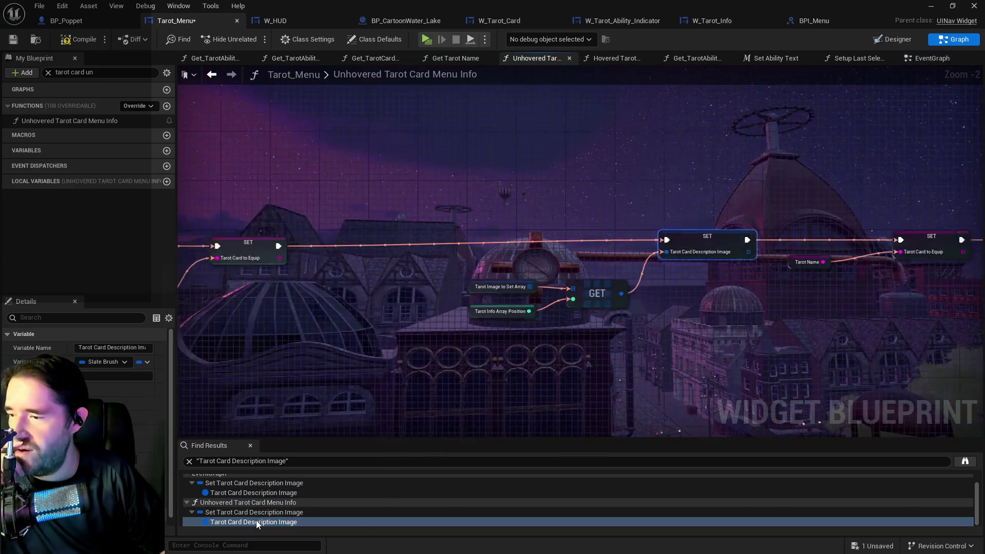
scroll(267, 504, "up", 2)
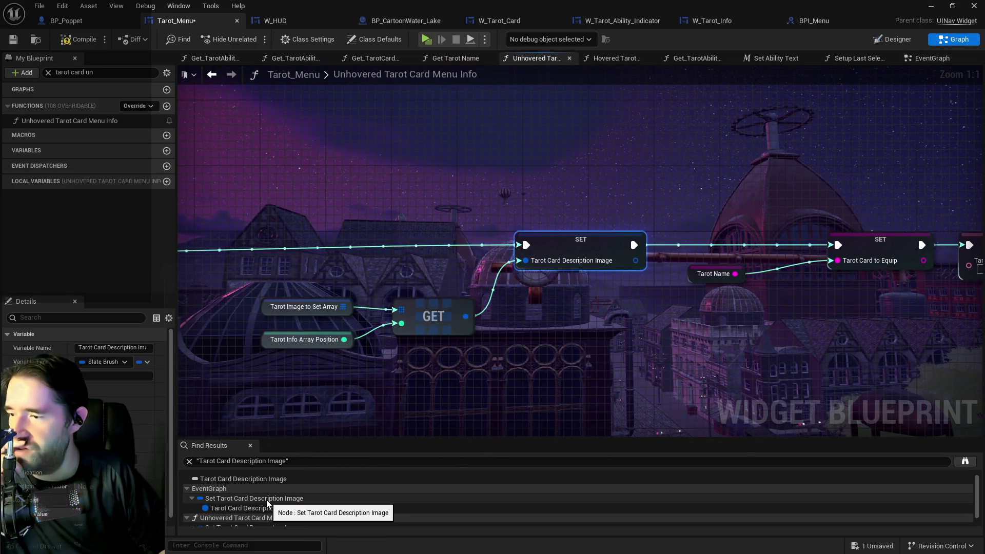
scroll(407, 377, "down", 3)
mouse_move(406, 376)
left_mouse_down()
mouse_move(504, 334)
mouse_move(490, 287)
mouse_move(497, 260)
left_mouse_up()
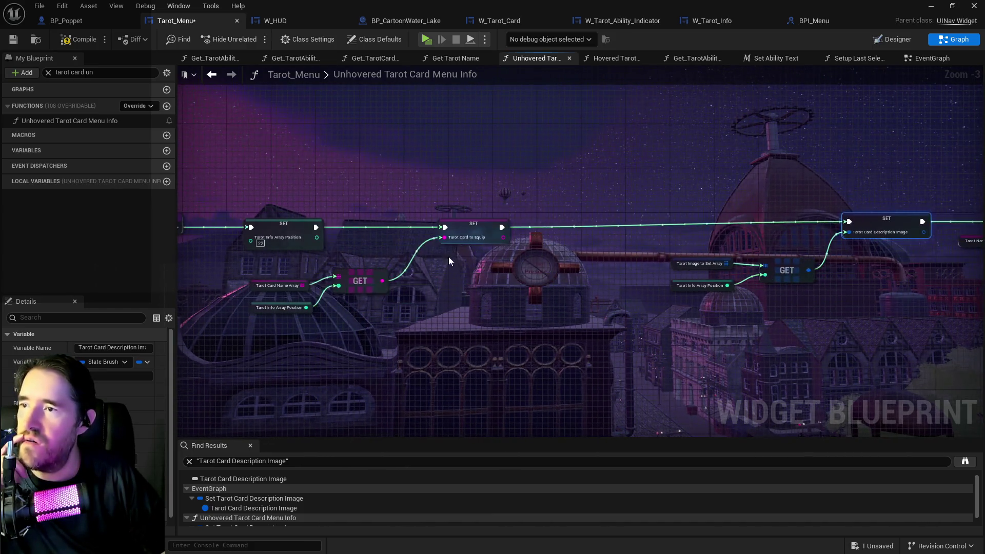
left_click_drag(317, 226, 571, 224)
left_click(396, 184)
left_click_drag(396, 185, 518, 159)
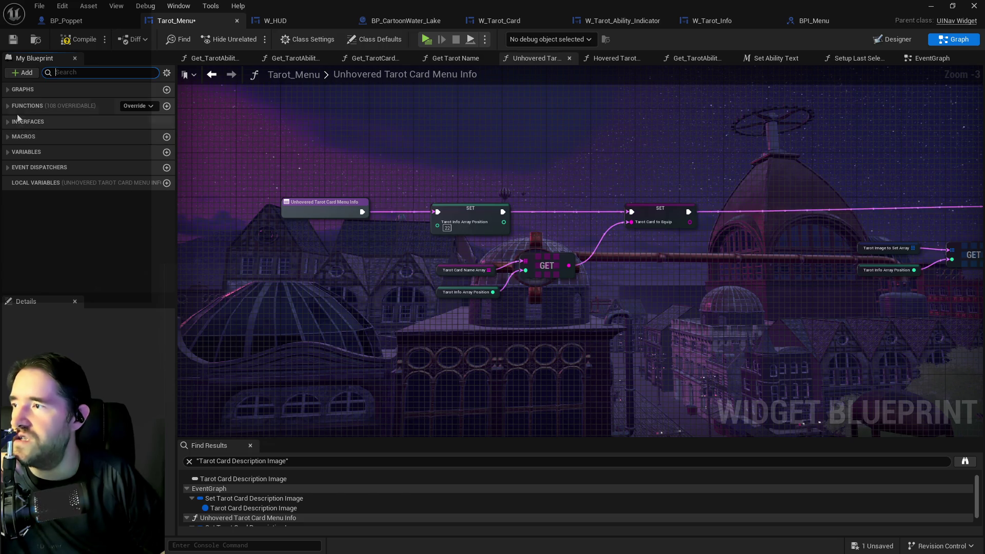
left_click(47, 73)
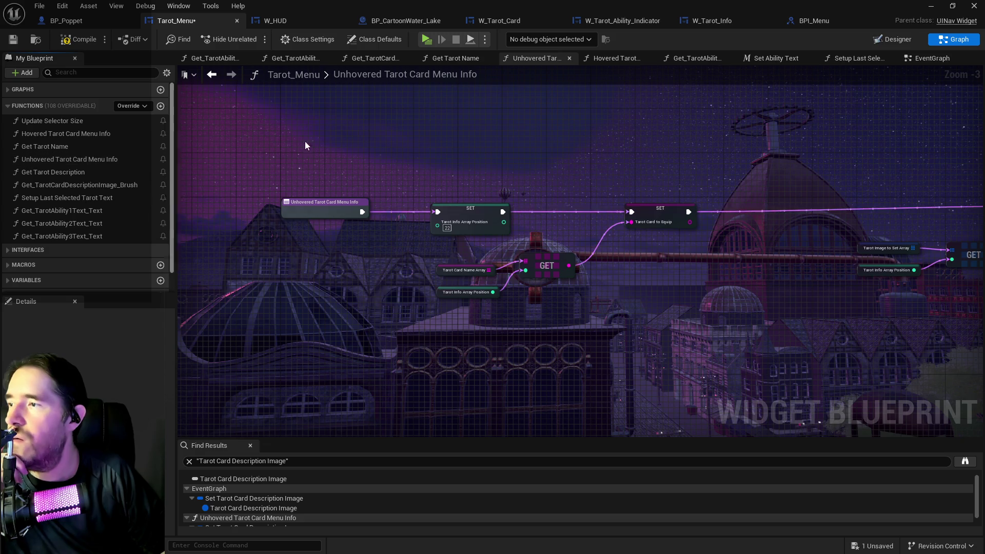
Step: Delete the Unhovered and Hovered Tarot Card Menu Info functions from Tarot_Menu
left_click(570, 58)
left_click(65, 160)
right_click(65, 162)
left_click(96, 265)
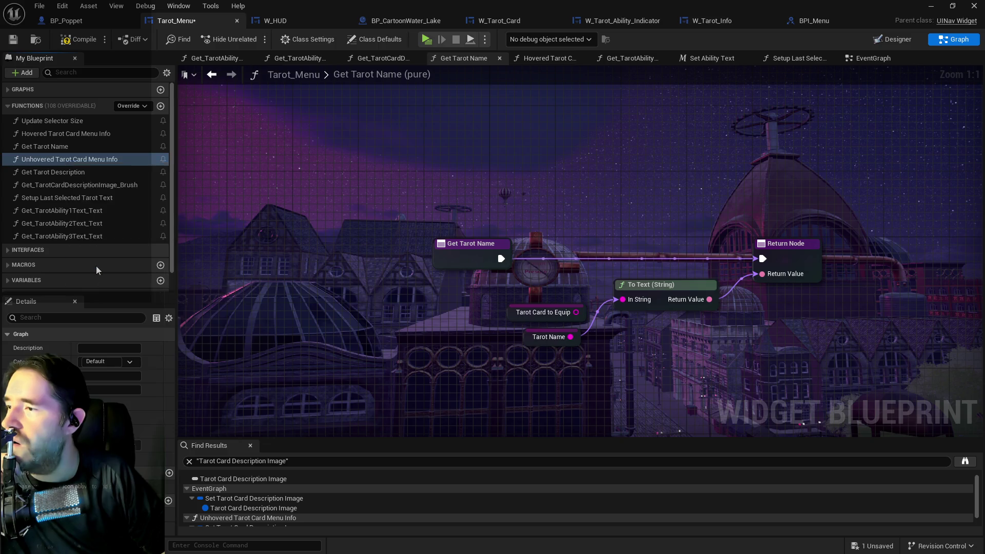
left_click(61, 134)
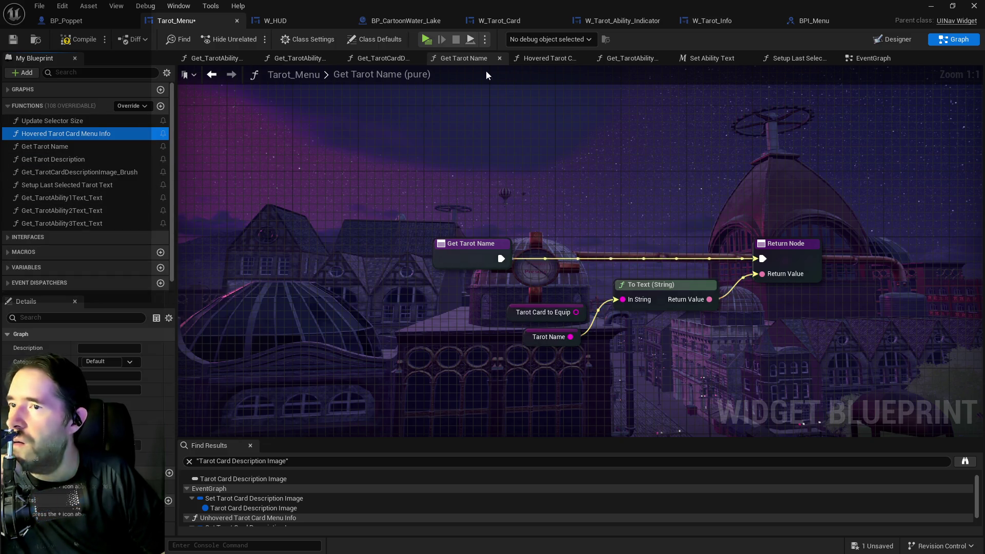
left_click(531, 59)
left_click(584, 58)
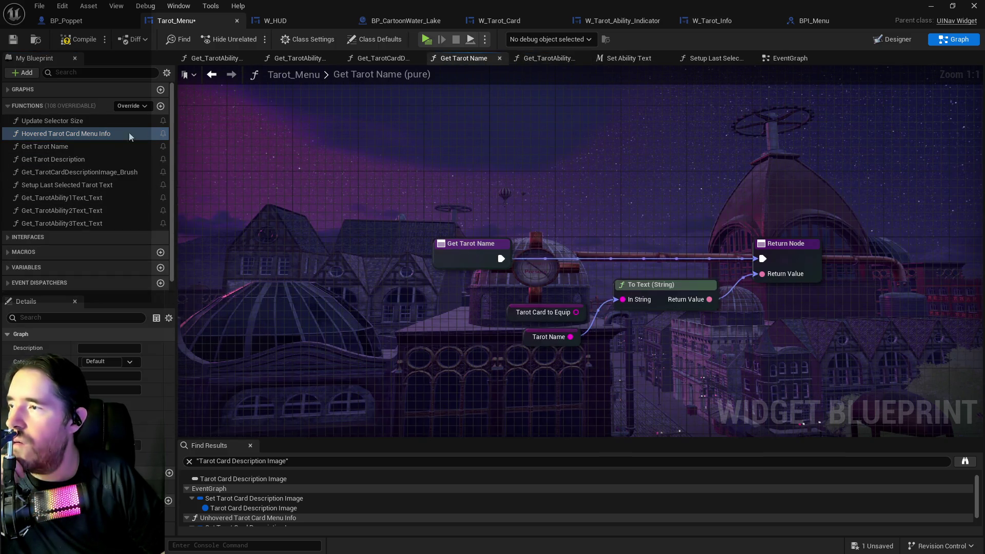
right_click(137, 135)
left_click(128, 238)
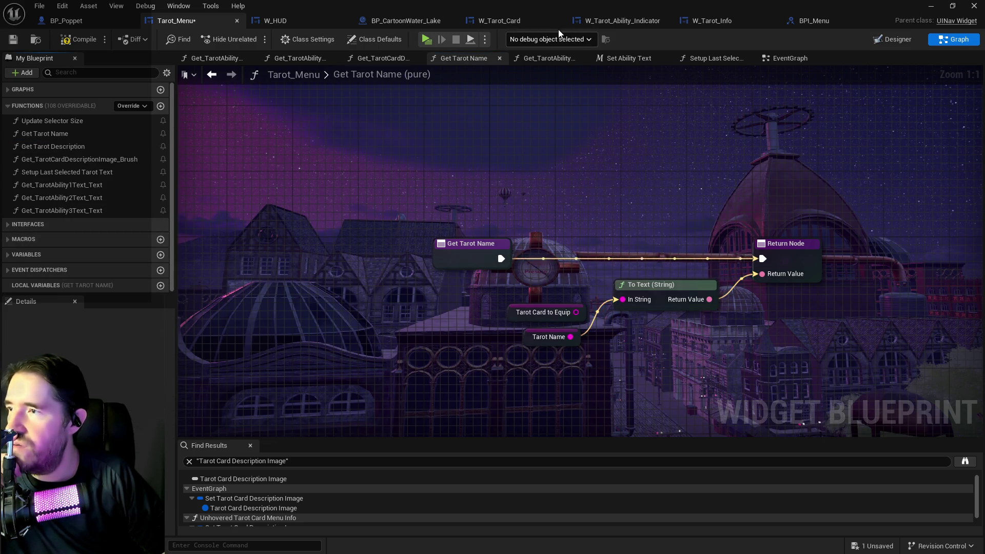
Step: Compile and save Tarot_Menu, then connect the wire and regroup the middle-row EventGraph nodes
left_click(63, 45)
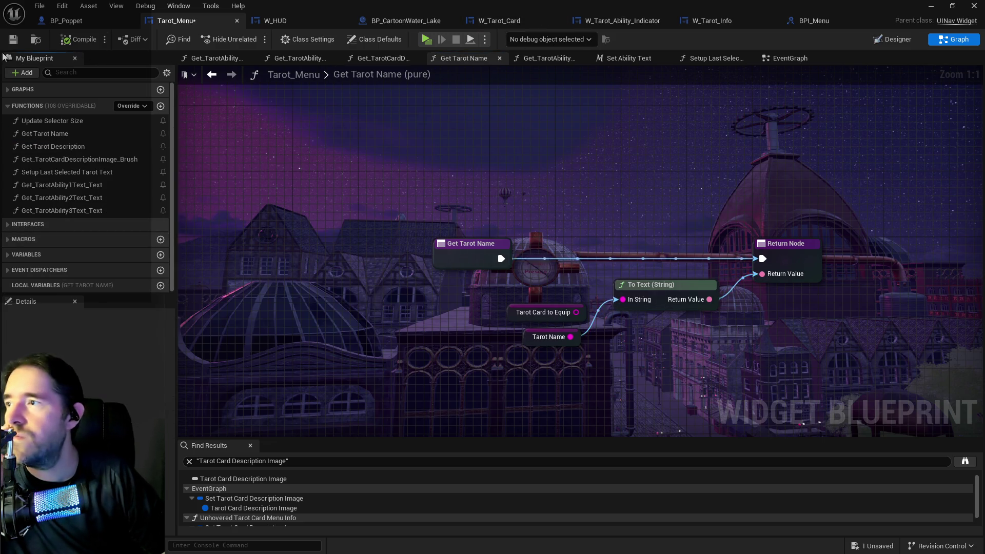
left_click(774, 63)
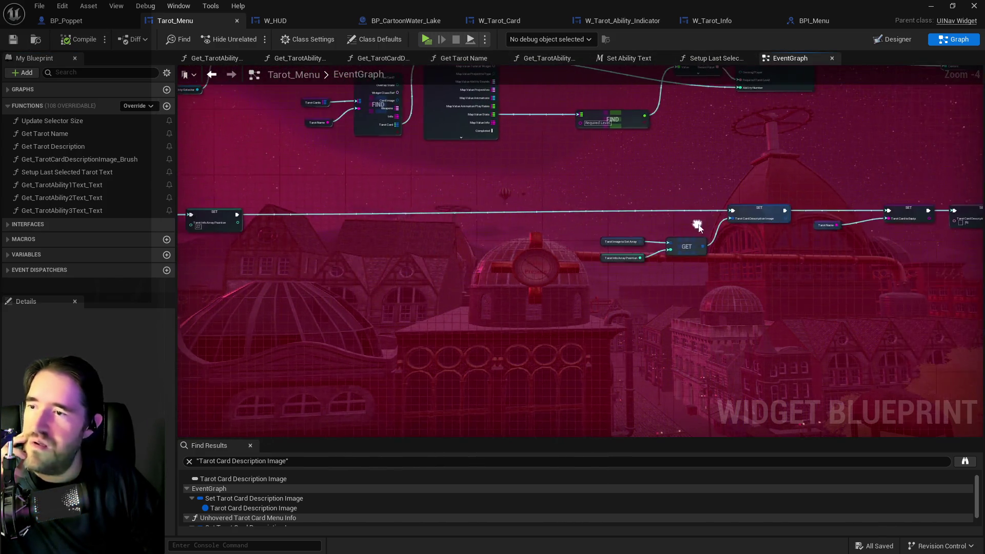
scroll(432, 226, "down", 1)
mouse_move(432, 225)
left_mouse_down()
mouse_move(260, 190)
mouse_move(887, 183)
mouse_move(741, 187)
left_mouse_up()
left_click_drag(302, 159, 716, 241)
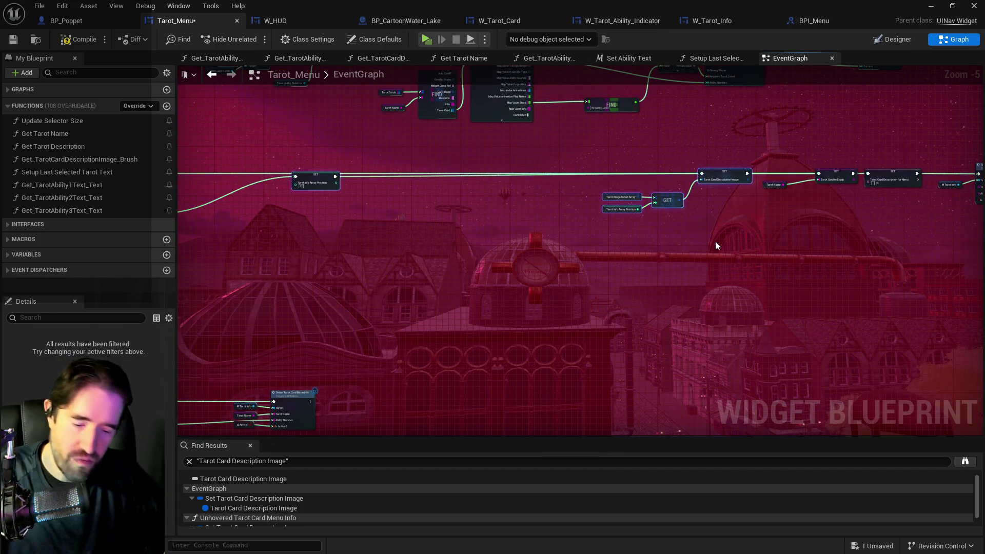
scroll(700, 244, "down", 3)
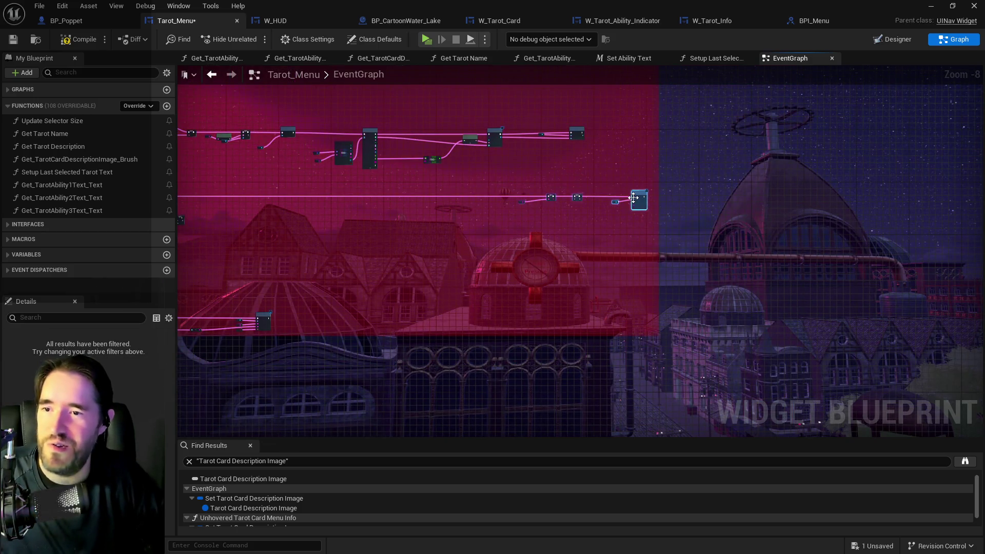
mouse_move(615, 192)
left_mouse_down()
mouse_move(273, 203)
mouse_move(605, 198)
left_mouse_up()
scroll(605, 198, "up", 3)
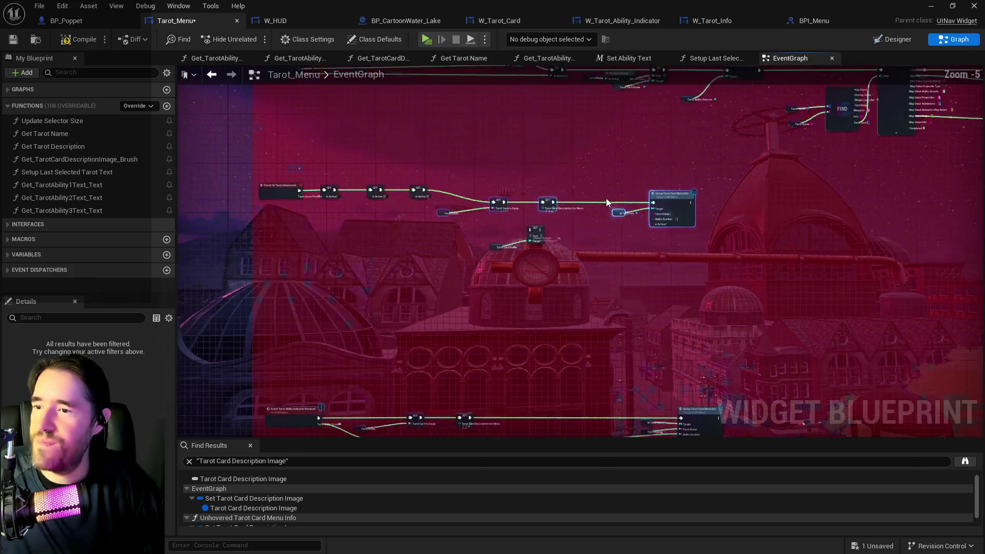
mouse_move(689, 185)
left_mouse_down()
mouse_move(554, 275)
mouse_move(590, 248)
left_mouse_up()
scroll(579, 250, "up", 2)
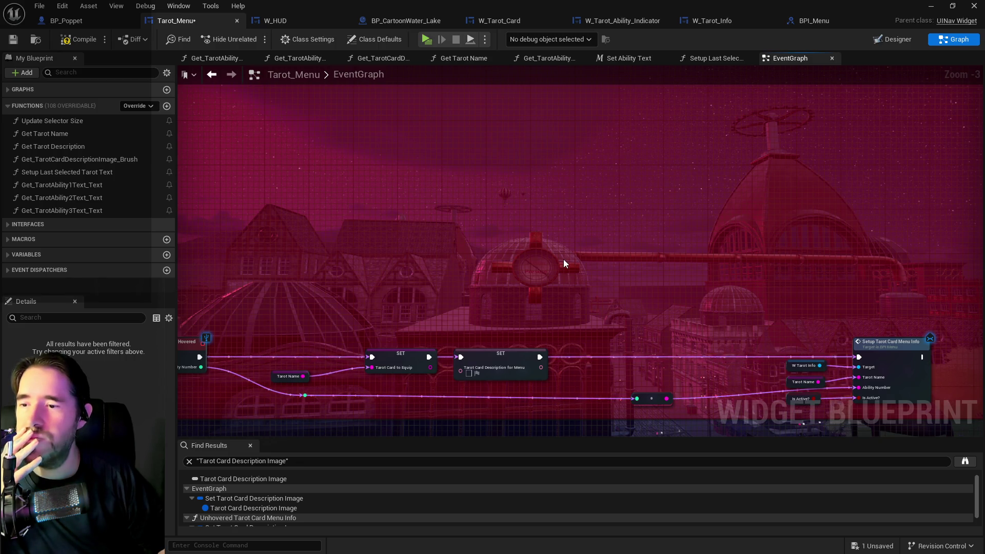
scroll(564, 263, "down", 2)
left_click_drag(546, 267, 502, 289)
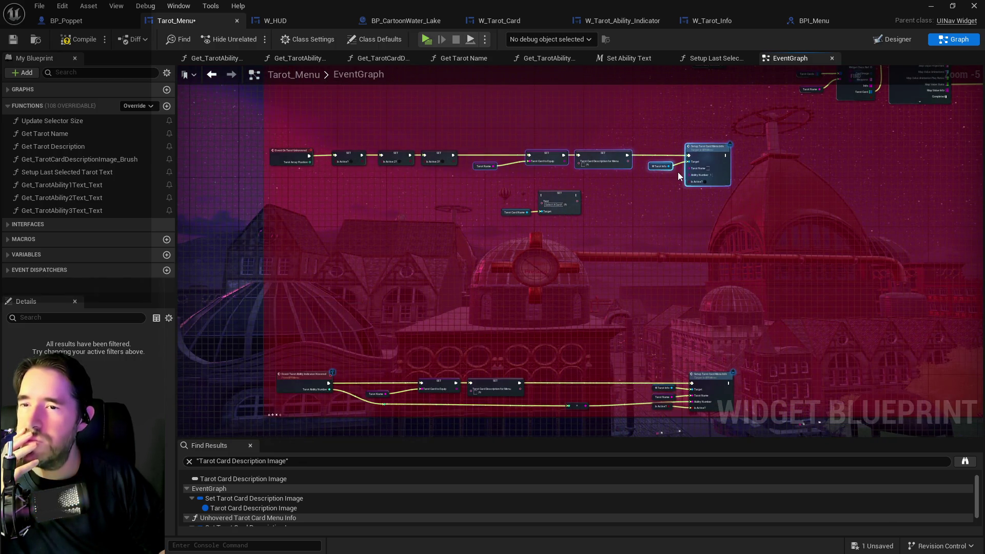
scroll(513, 176, "up", 3)
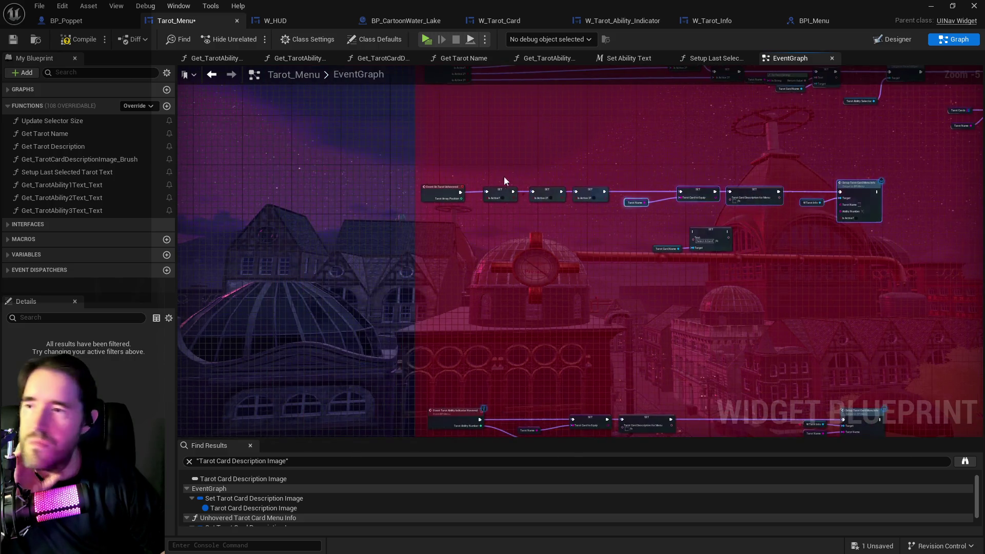
mouse_move(503, 186)
left_mouse_down()
mouse_move(629, 272)
mouse_move(362, 240)
left_mouse_up()
left_click_drag(631, 241, 436, 236)
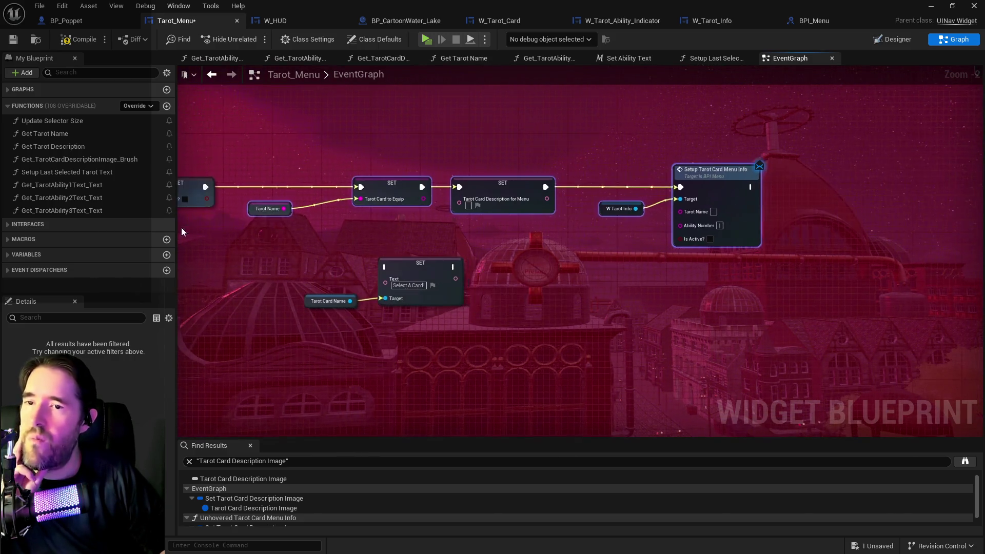
scroll(641, 293, "down", 2)
mouse_move(638, 309)
left_mouse_down()
mouse_move(604, 198)
mouse_move(693, 277)
mouse_move(320, 263)
left_mouse_up()
mouse_move(558, 243)
left_mouse_down()
mouse_move(546, 226)
mouse_move(562, 210)
mouse_move(371, 200)
left_mouse_up()
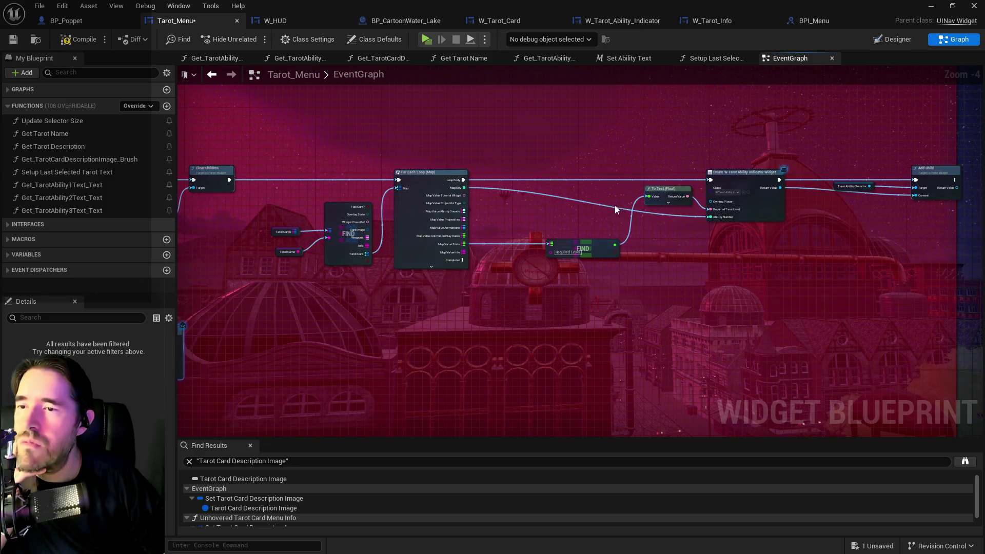
left_click_drag(613, 204, 385, 228)
left_click_drag(526, 220, 413, 208)
scroll(416, 213, "up", 1)
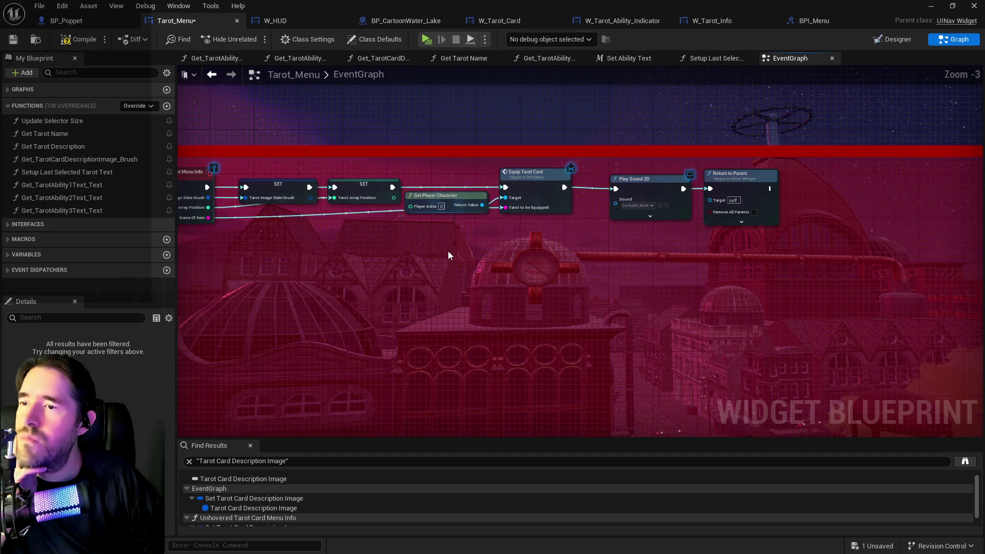
scroll(458, 263, "down", 2)
left_click_drag(497, 310, 455, 68)
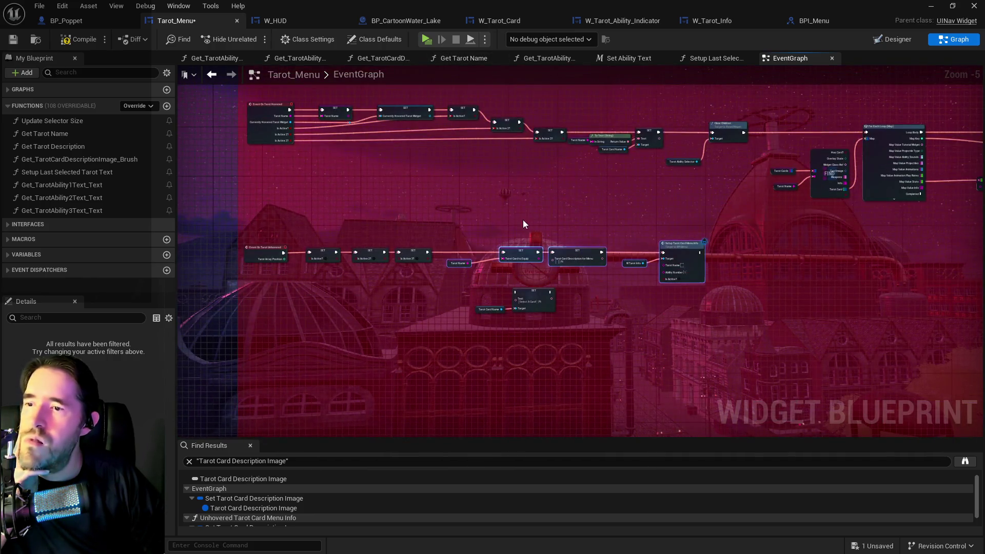
left_click_drag(522, 220, 675, 203)
scroll(513, 259, "up", 2)
mouse_move(464, 263)
left_mouse_down()
mouse_move(438, 176)
mouse_move(442, 280)
mouse_move(423, 137)
left_mouse_up()
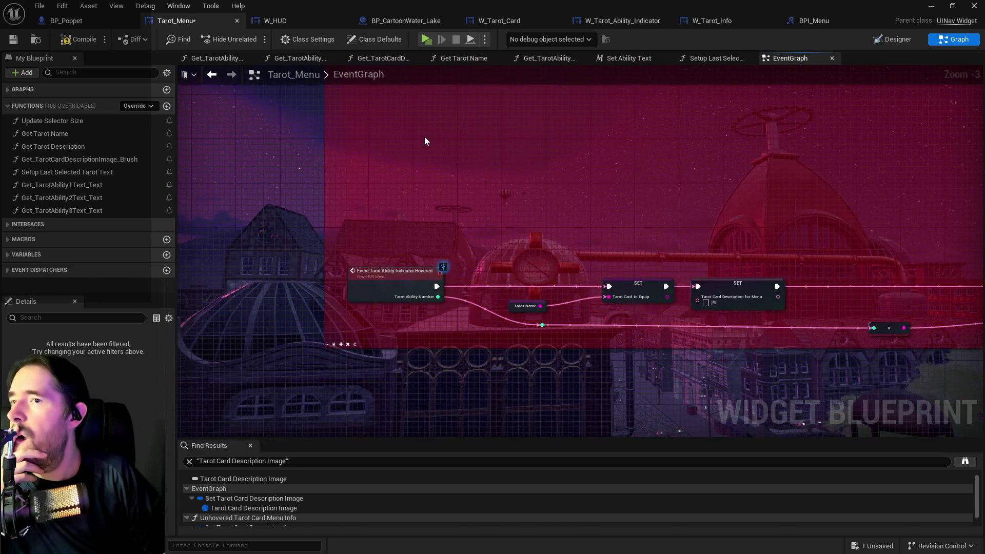
Step: Look around the W_Tarot_Ability_Indicator event graph nodes
left_click(619, 23)
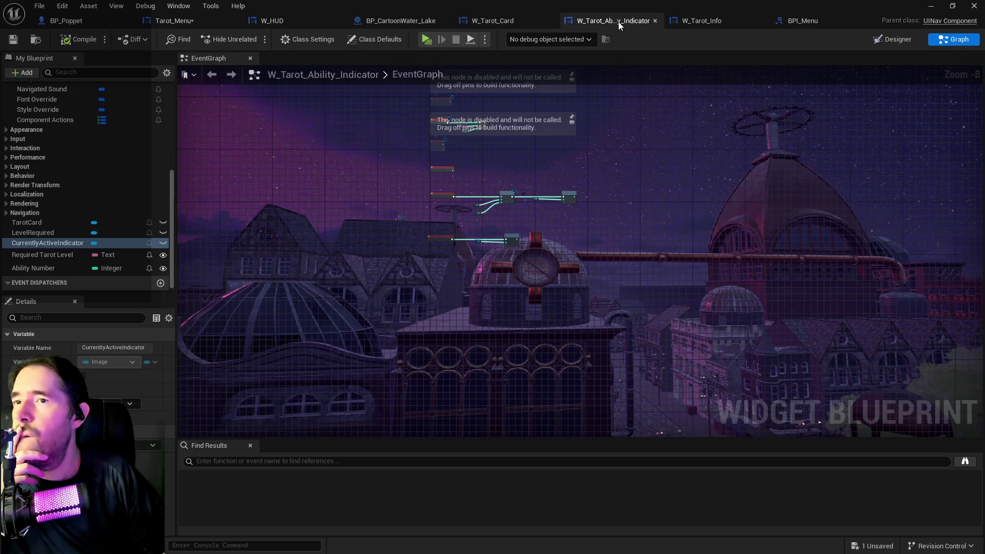
left_click_drag(528, 108, 478, 217)
scroll(478, 217, "up", 1)
left_click_drag(562, 199, 475, 199)
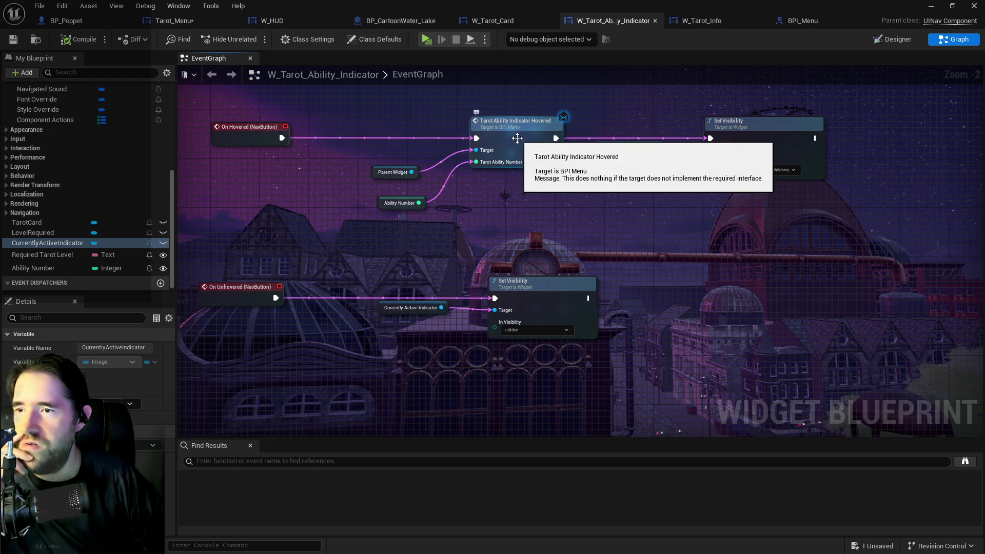
Step: Follow the Tarot_Menu hover chain to the two SET nodes and Setup Tarot Card Menu Info
left_click(155, 22)
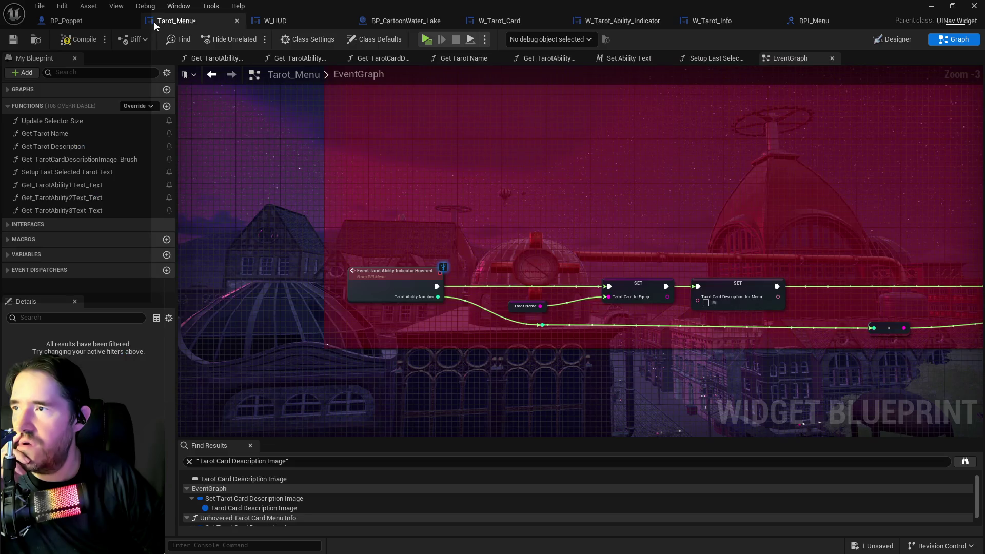
mouse_move(454, 321)
left_mouse_down()
mouse_move(408, 300)
mouse_move(324, 211)
left_mouse_up()
left_click_drag(410, 210, 278, 200)
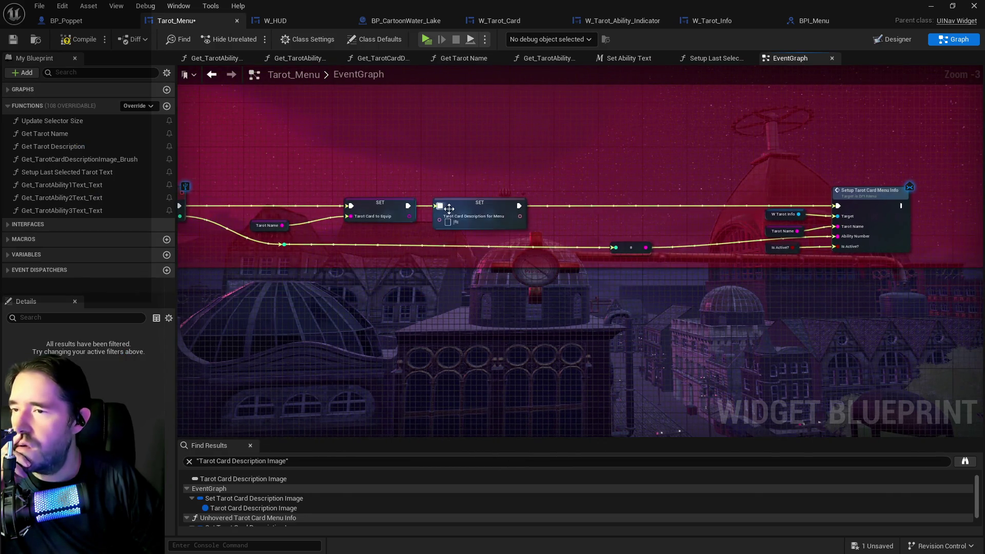
left_click_drag(457, 236, 284, 224)
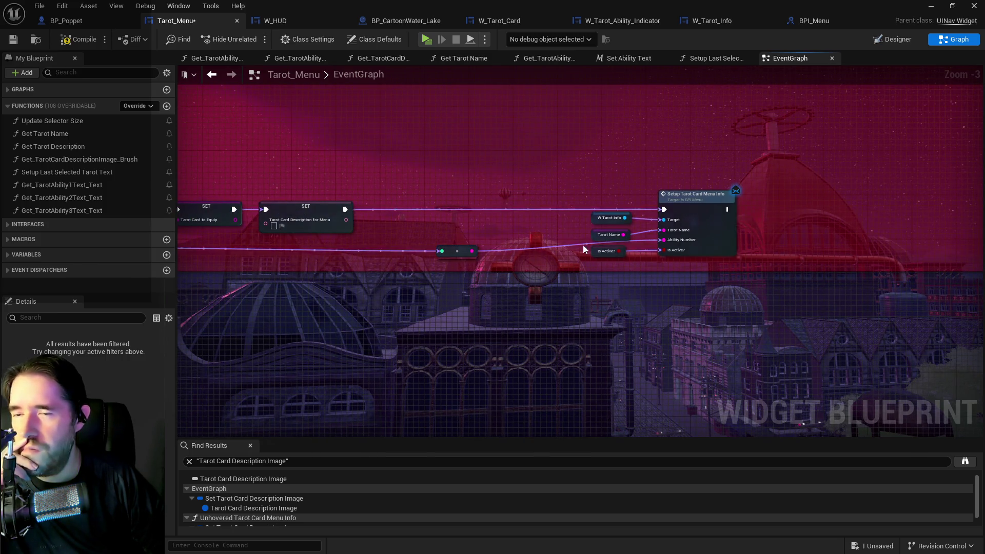
scroll(646, 257, "up", 2)
mouse_move(403, 275)
left_mouse_down()
mouse_move(484, 254)
mouse_move(829, 251)
left_mouse_up()
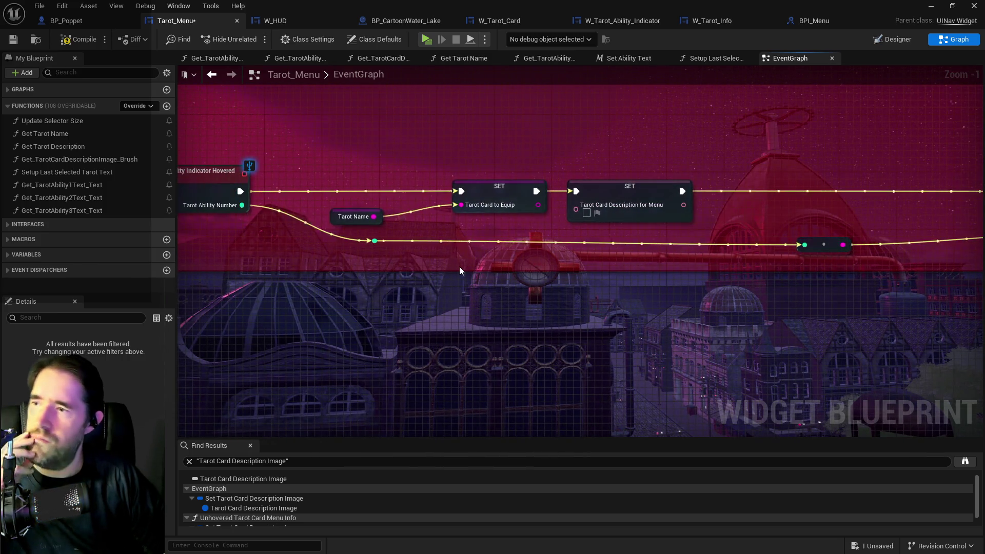
left_click_drag(460, 267, 324, 245)
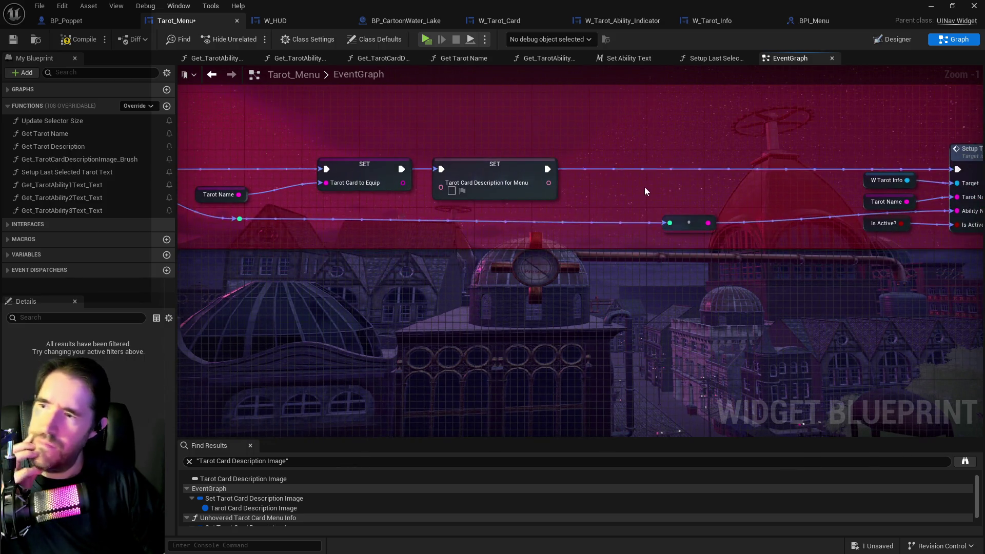
Step: View the Tarot Ability Indicator Hovered and unhovered event rows, then recenter on the Setup node
left_click_drag(655, 183, 904, 229)
scroll(649, 214, "down", 2)
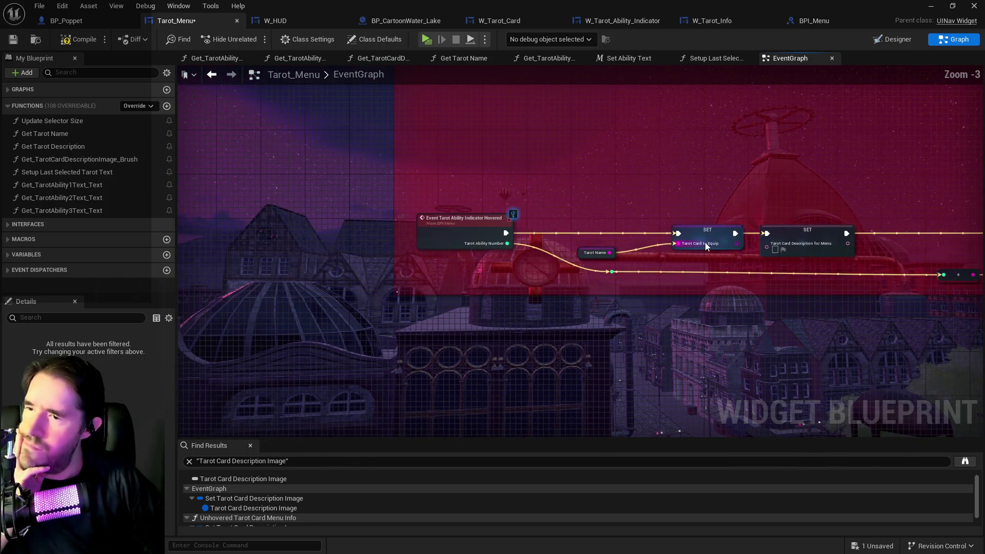
scroll(589, 288, "down", 2)
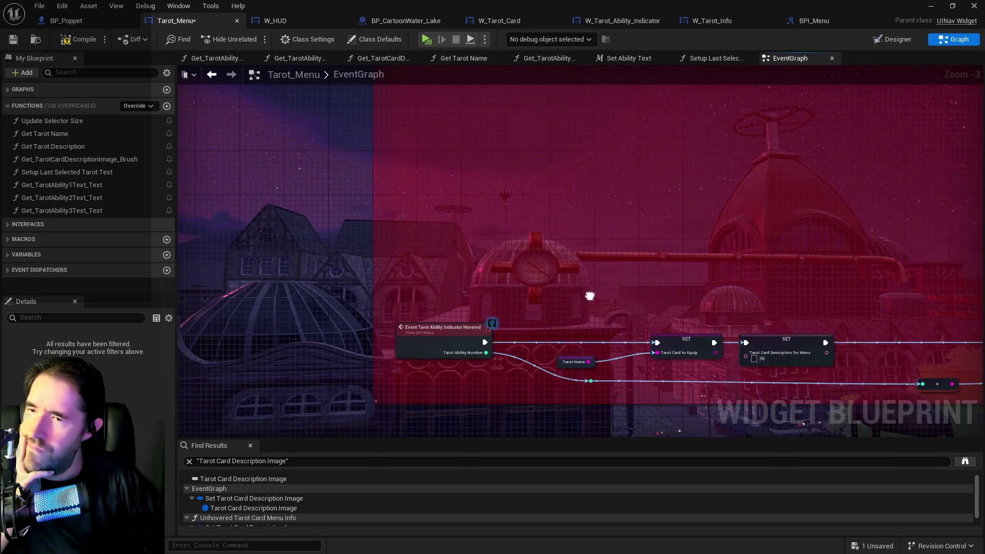
mouse_move(586, 252)
left_mouse_down()
mouse_move(562, 294)
mouse_move(555, 167)
mouse_move(547, 319)
mouse_move(581, 359)
mouse_move(576, 157)
mouse_move(591, 135)
left_mouse_up()
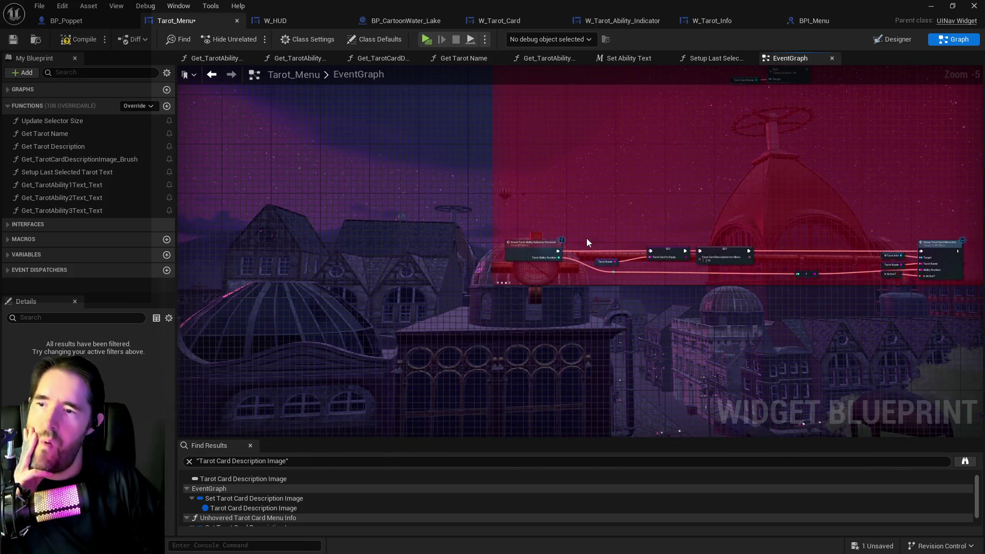
scroll(587, 241, "up", 2)
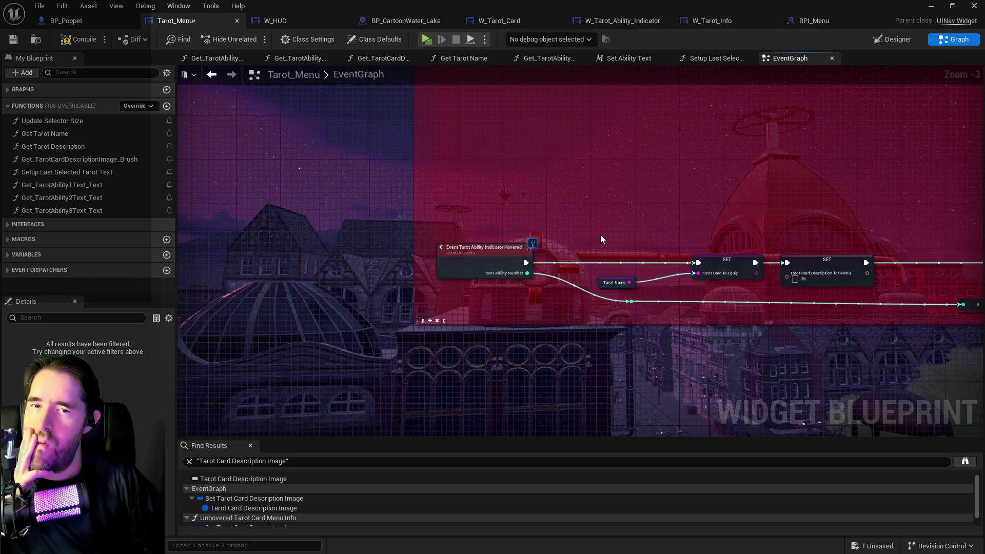
left_click_drag(600, 235, 459, 202)
left_click_drag(659, 254, 474, 224)
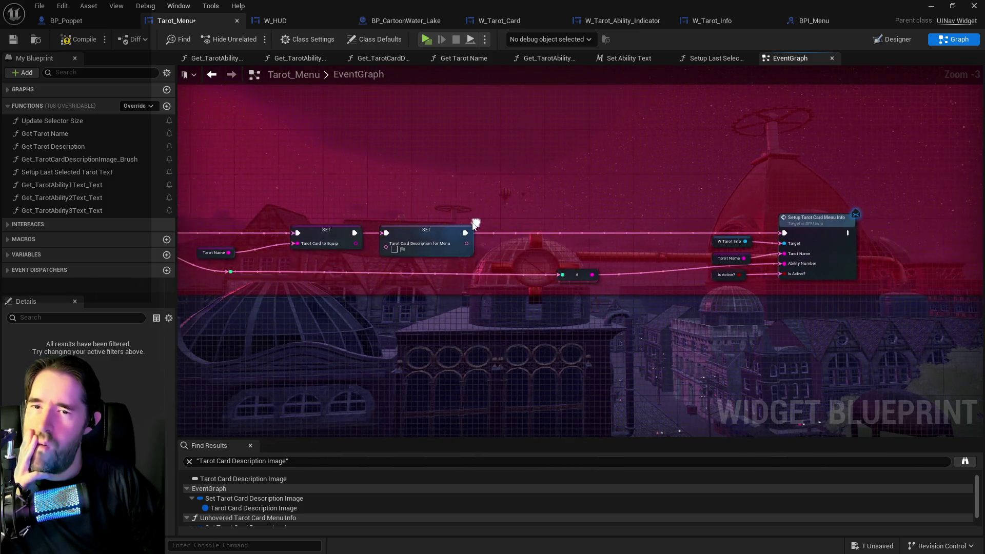
right_click(503, 232)
Step: Insert a 32-second Print String into the hover chain, printing the converted ability number
type("print string")
left_click(579, 277)
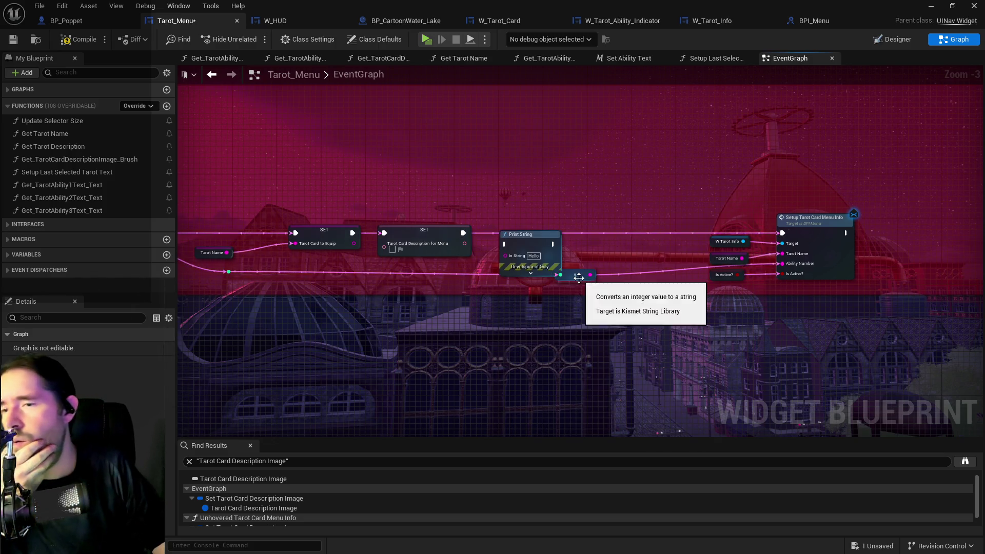
left_click_drag(534, 265, 541, 248)
left_click(537, 257)
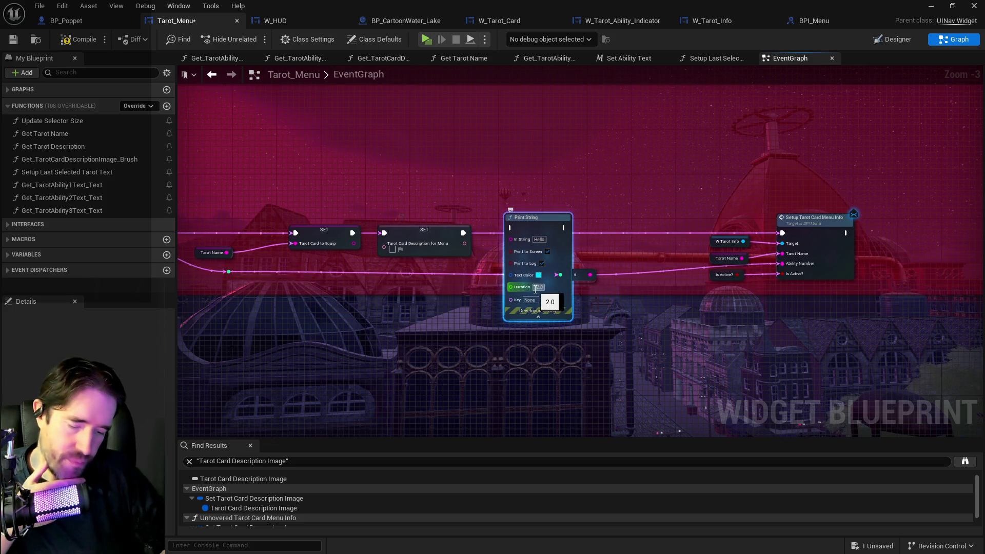
left_click_drag(528, 225, 513, 234)
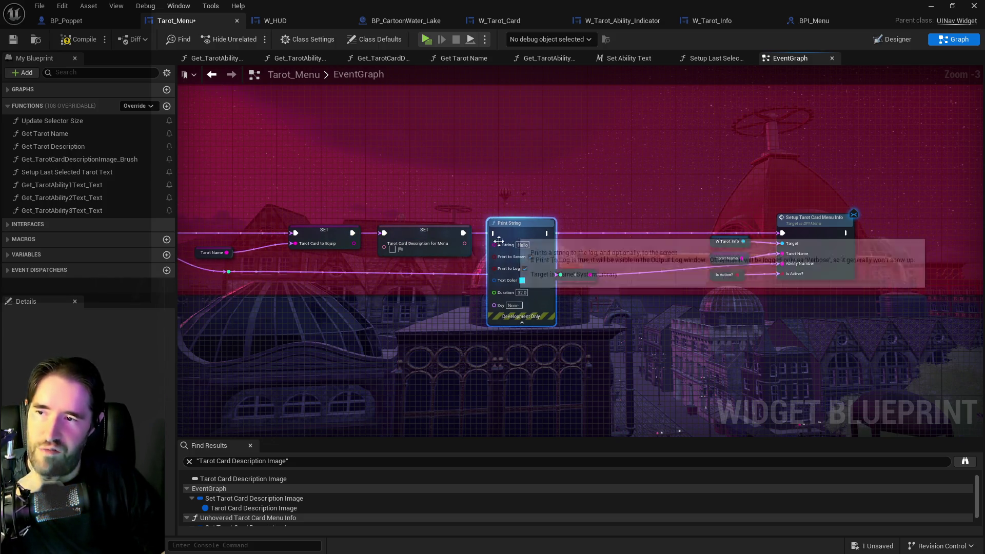
mouse_move(353, 245)
left_mouse_down()
mouse_move(500, 252)
mouse_move(494, 240)
mouse_move(782, 234)
left_mouse_up()
left_click(424, 237)
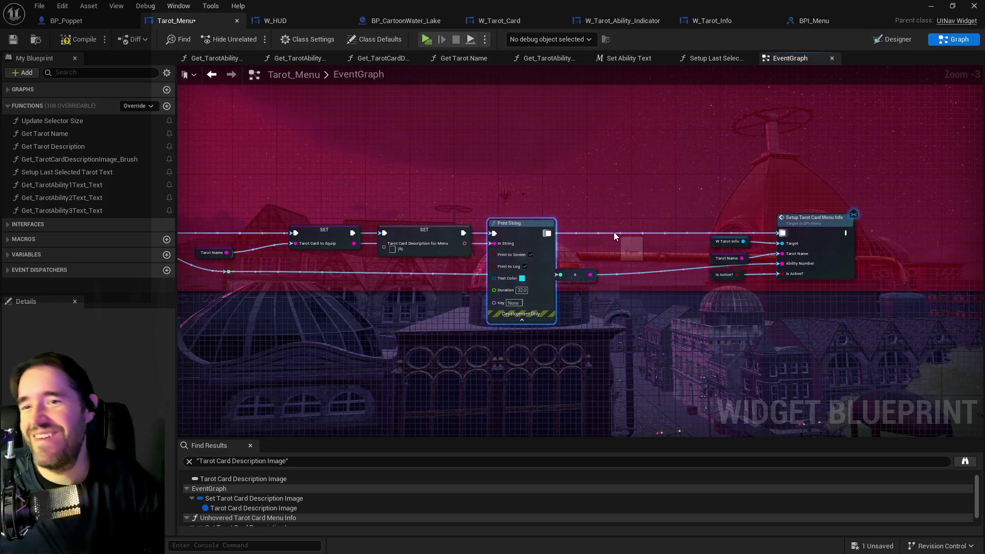
Step: Add a second copy of the Print String wired to the rerouted value, with yellow text colour
mouse_move(623, 235)
left_mouse_down()
mouse_move(601, 231)
mouse_move(769, 229)
mouse_move(688, 241)
mouse_move(722, 223)
mouse_move(752, 230)
mouse_move(631, 233)
mouse_move(765, 252)
mouse_move(752, 227)
left_mouse_up()
key("ctrl+v")
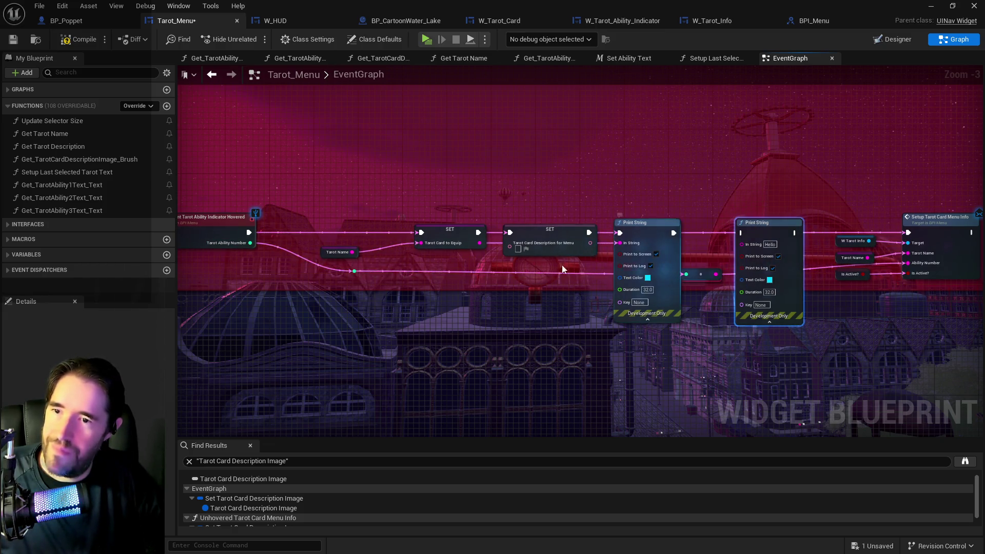
mouse_move(354, 271)
left_mouse_down()
mouse_move(749, 246)
mouse_move(744, 231)
mouse_move(595, 236)
mouse_move(909, 233)
left_mouse_up()
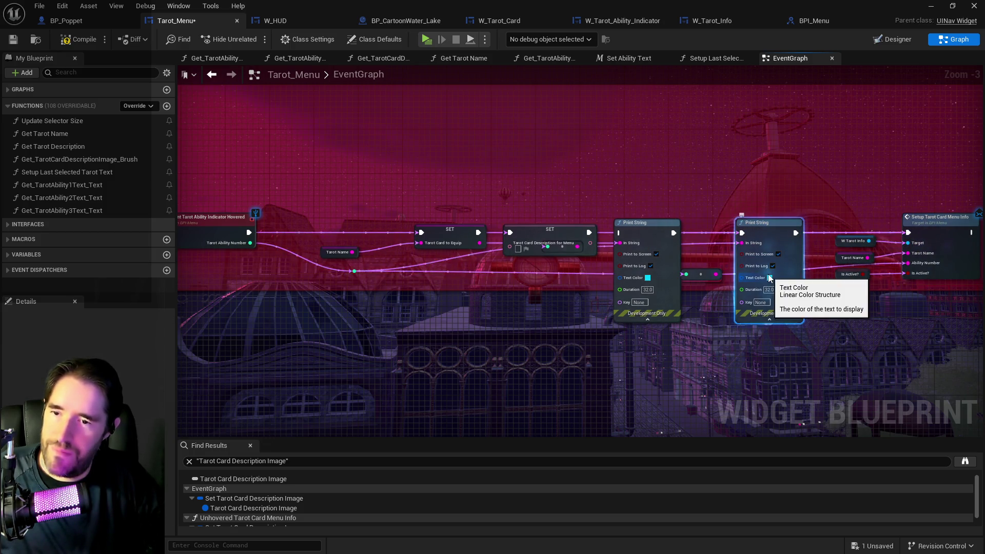
left_click(770, 277)
left_click(626, 368)
left_click(683, 520)
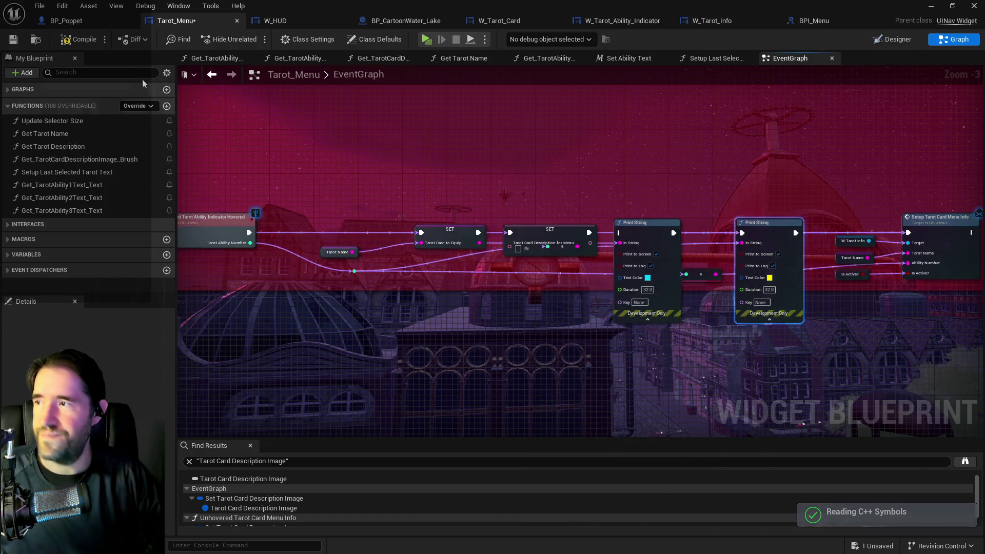
left_click(39, 5)
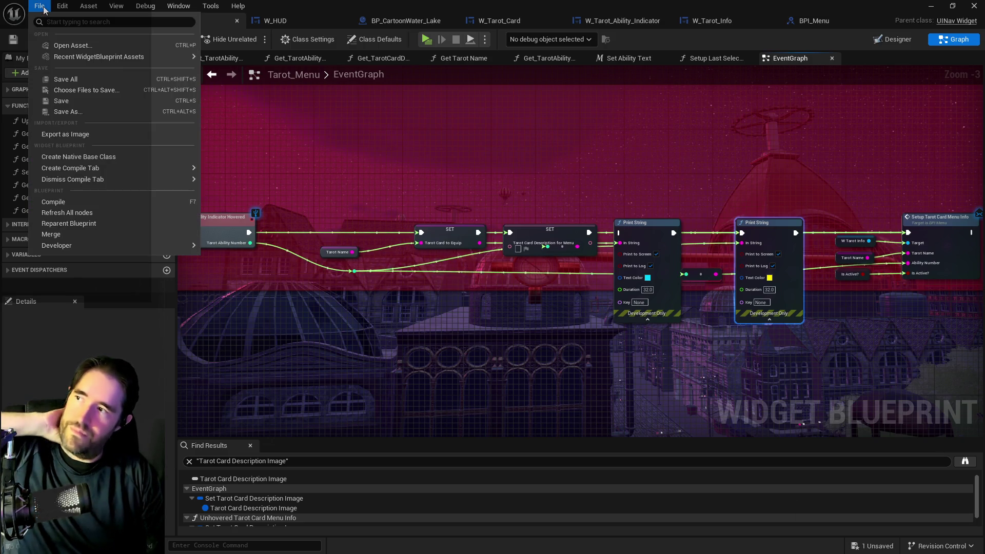
Step: Save all modified assets, including the edited Tarot_Menu blueprint
left_click(50, 79)
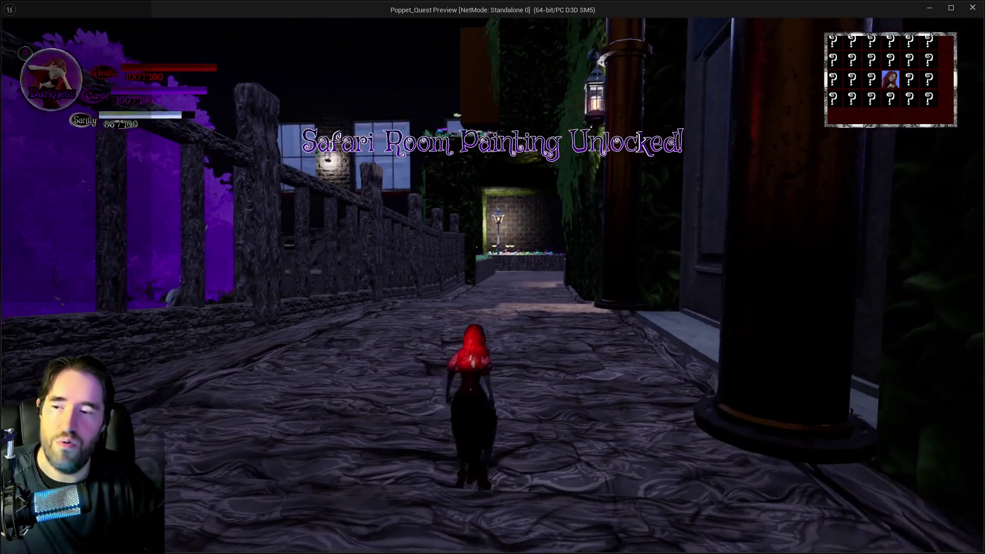
Step: Run the character up the alley, open the tarot menu and pick The Fool
key("w")
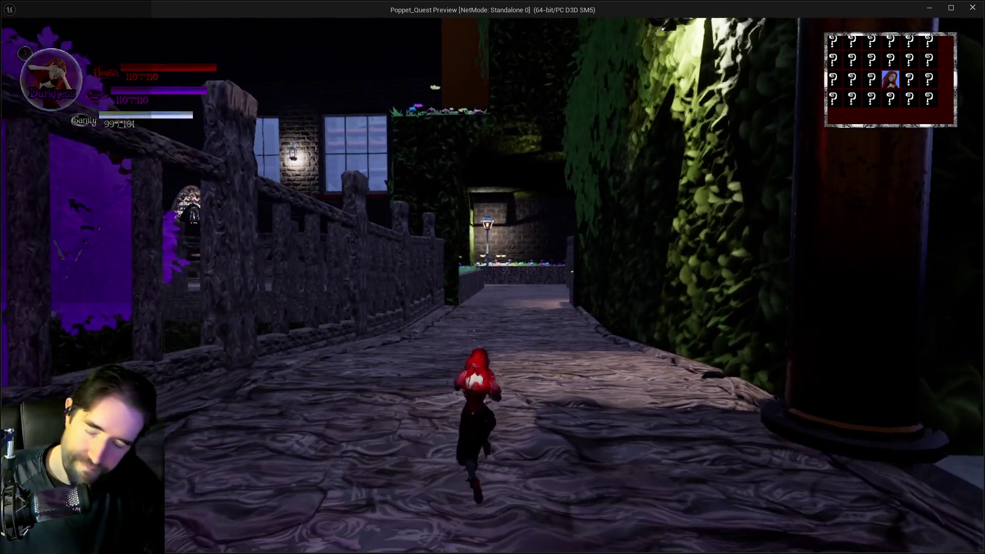
key("Tab")
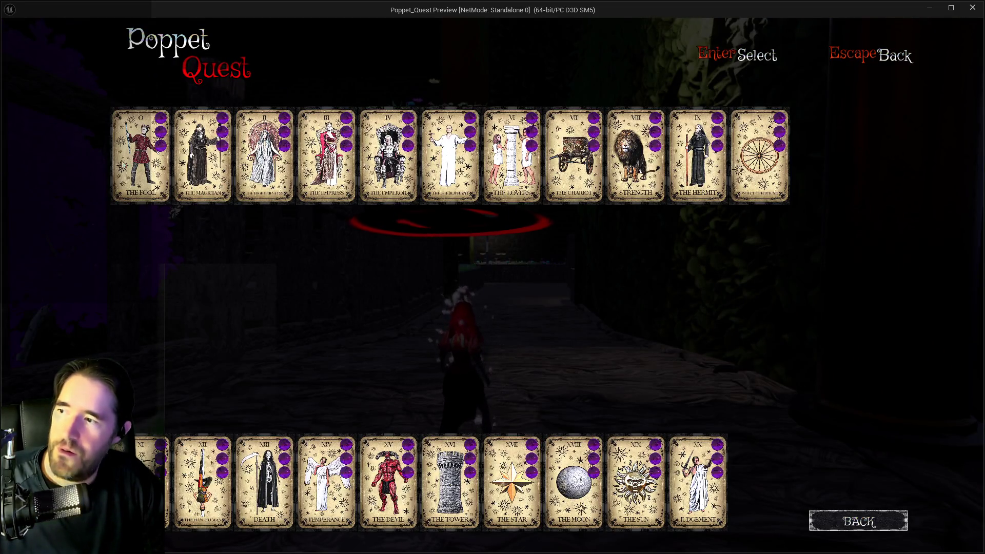
left_click(142, 154)
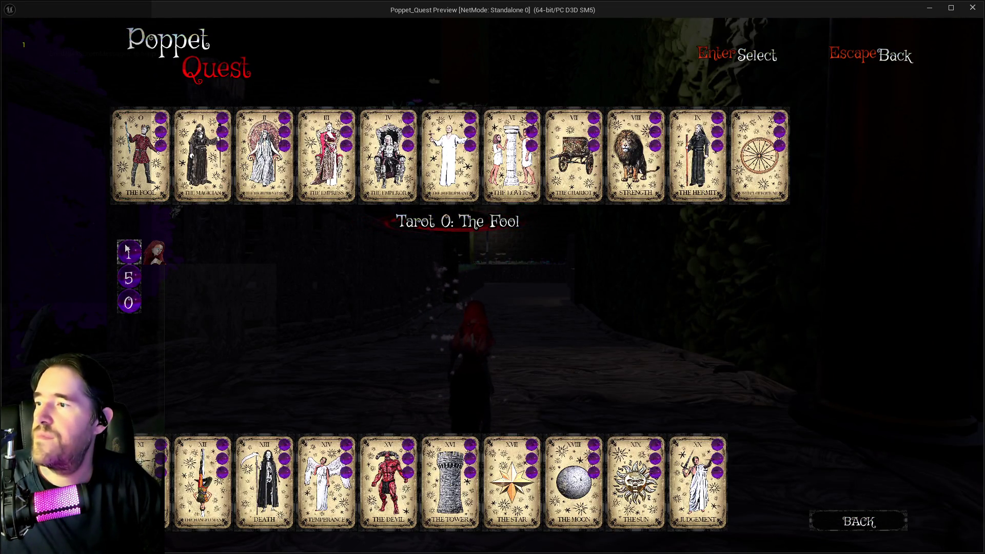
Step: Test ability orbs 5, 0 and 1, equip The Fool with ability 1, then exit the preview
left_click(127, 278)
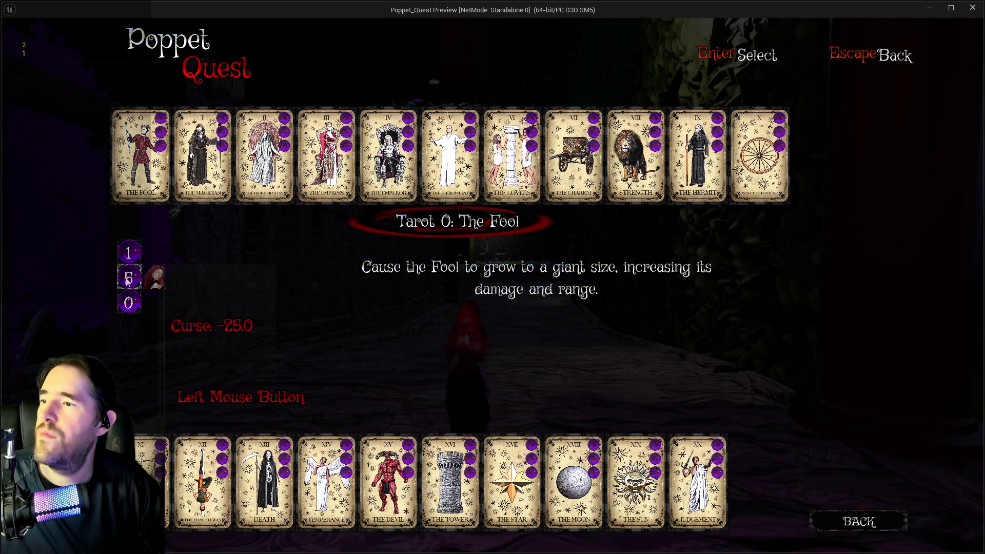
left_click(129, 306)
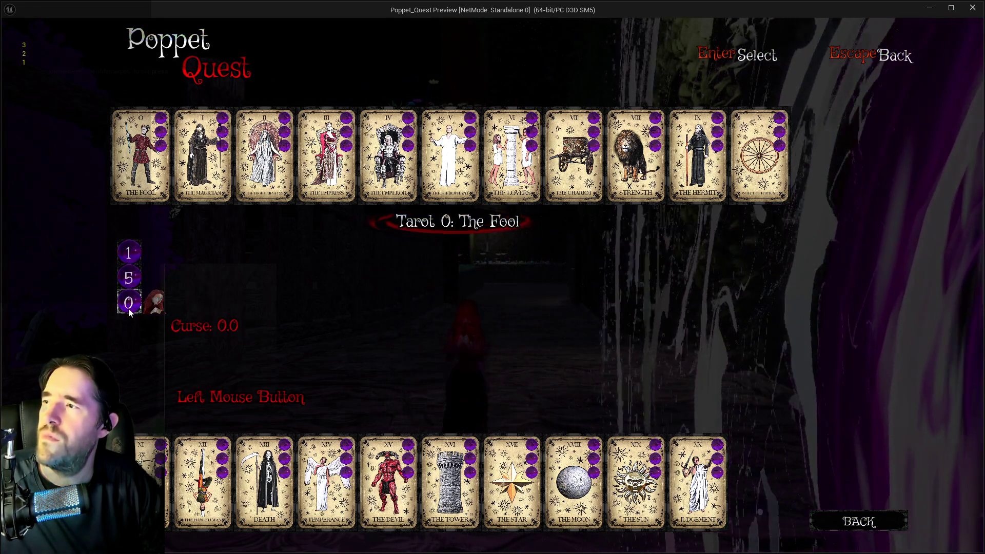
left_click(128, 252)
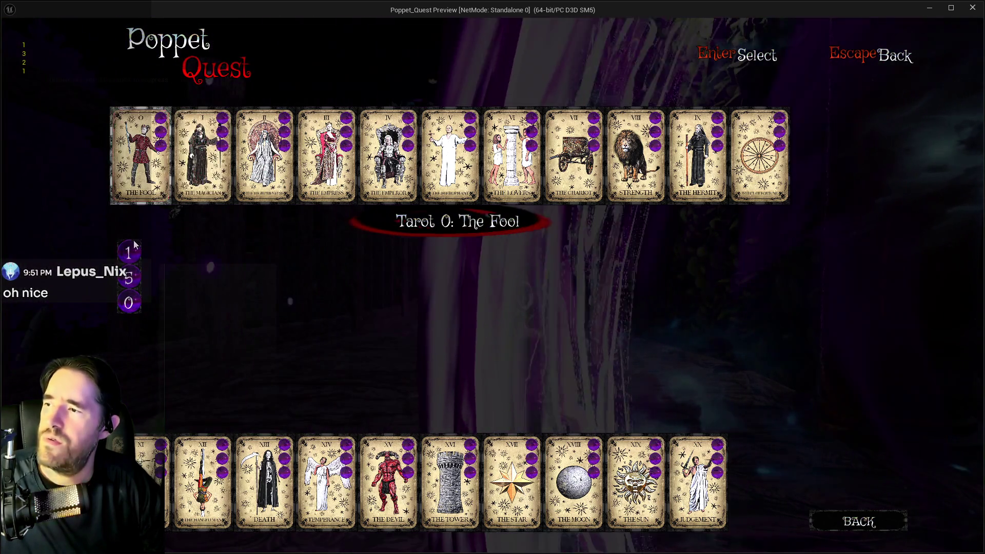
left_click(129, 250)
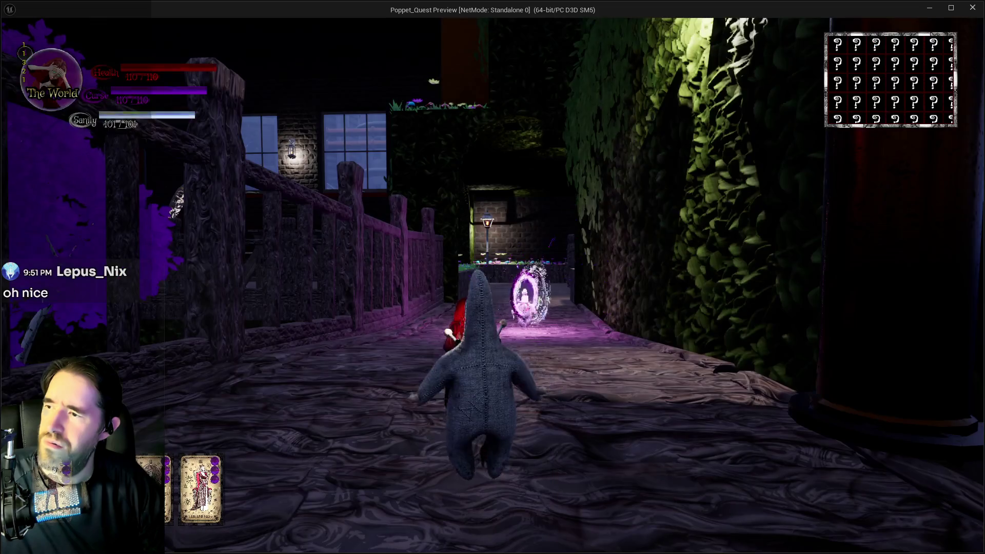
key("Escape")
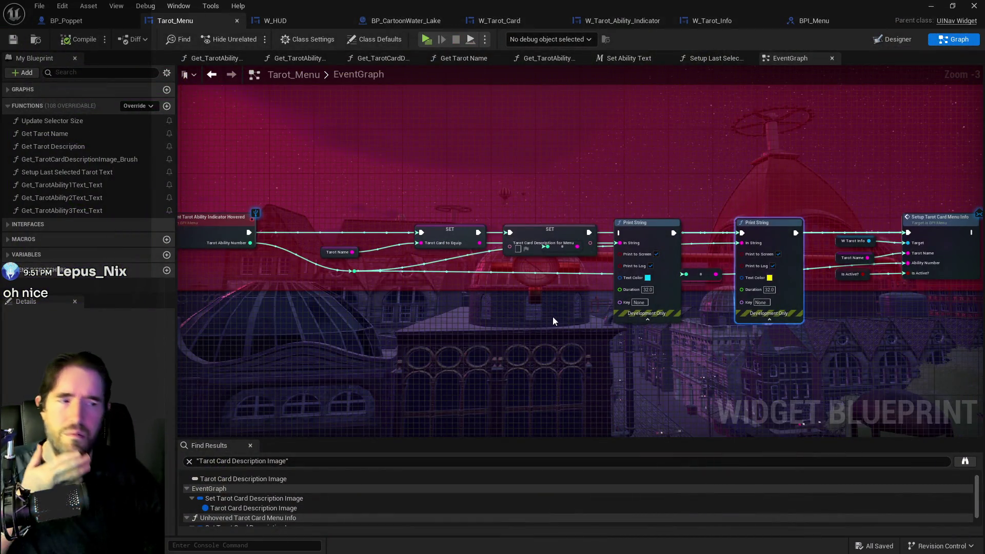